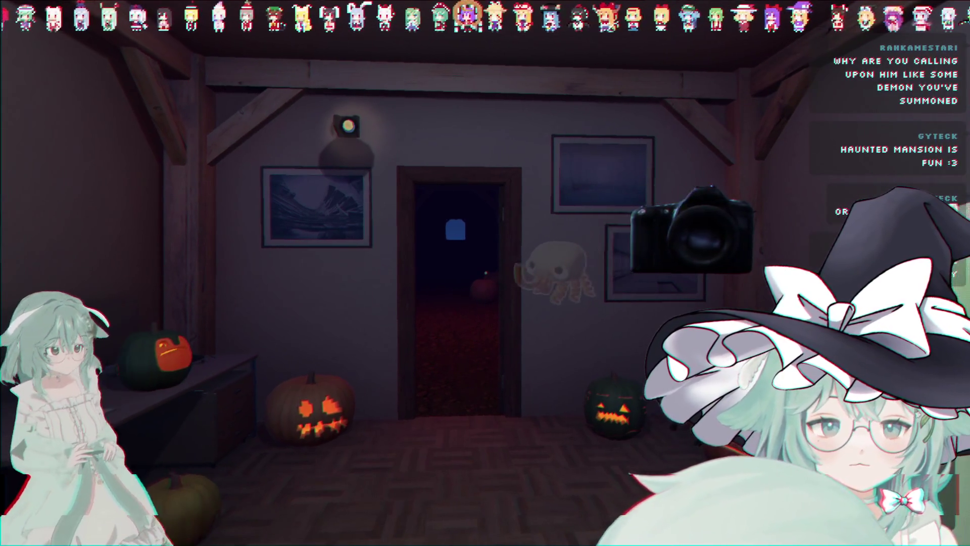
Step: Make the ghost say 'Hehehe...' from the phrase picker
key(t)
click(208, 331)
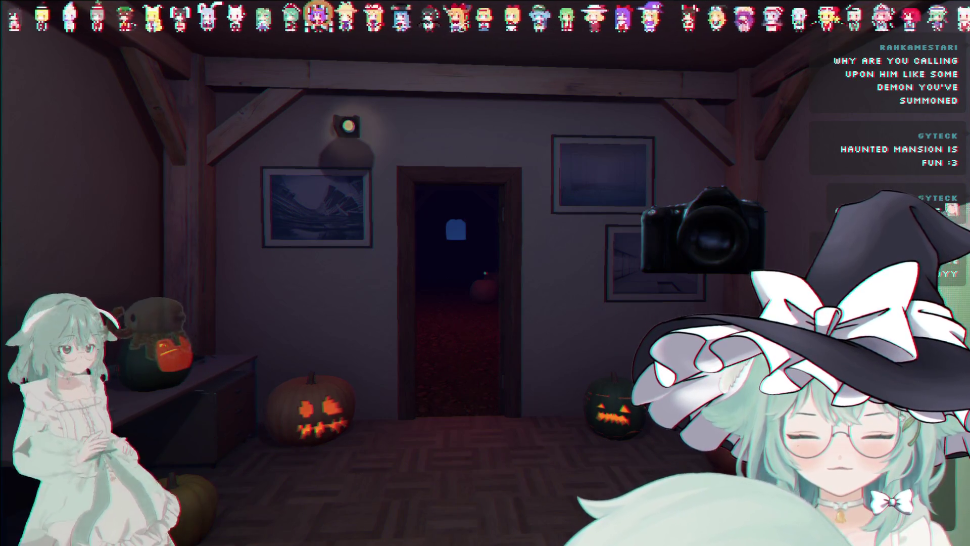
key(t)
key(Down)
key(Down)
key(Down)
key(Down)
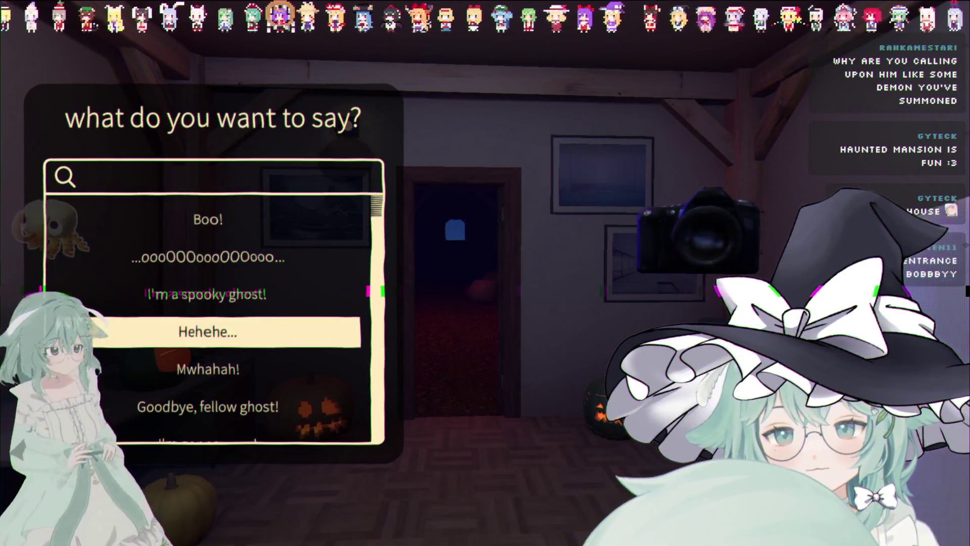
key(Return)
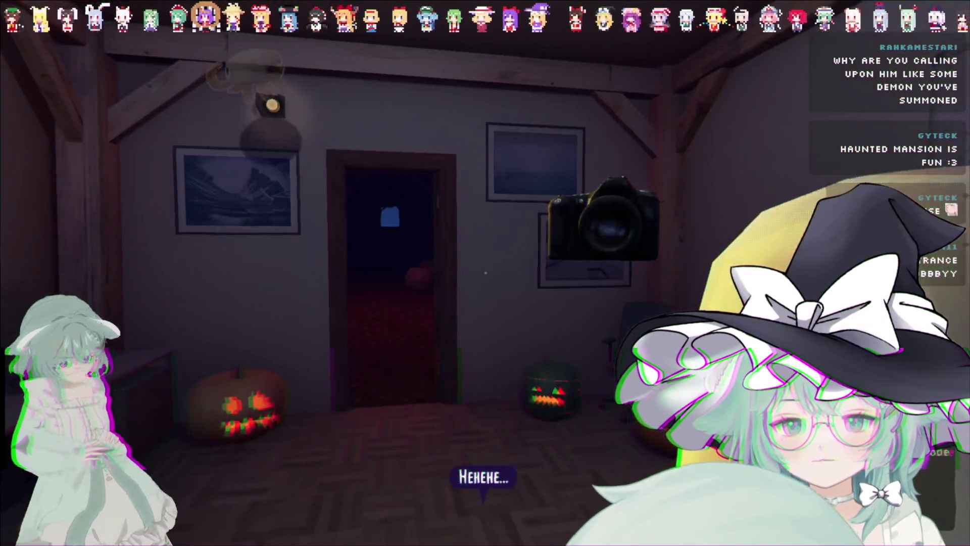
Step: Search 'b' so the ghost says 'Boo!', then head toward another room
text(tb)
key(Return)
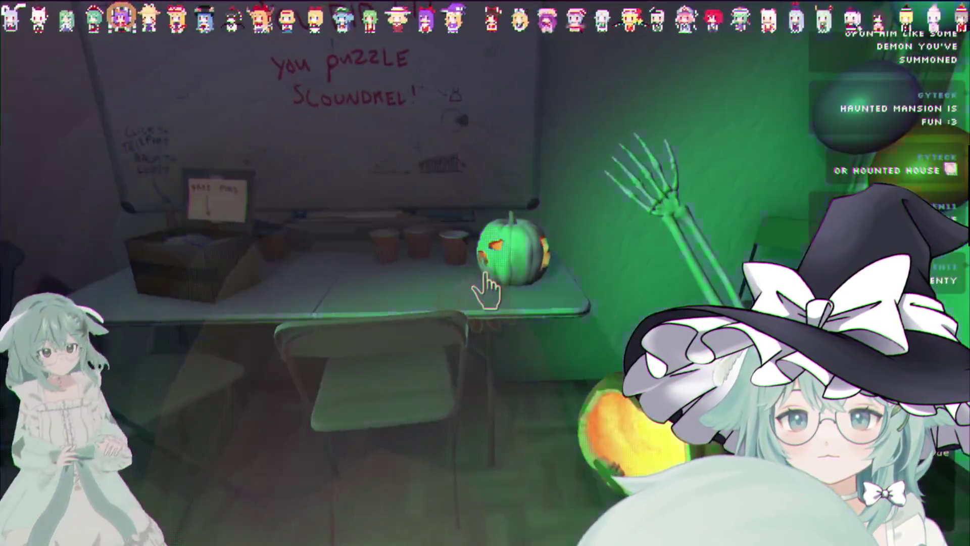
click(486, 273)
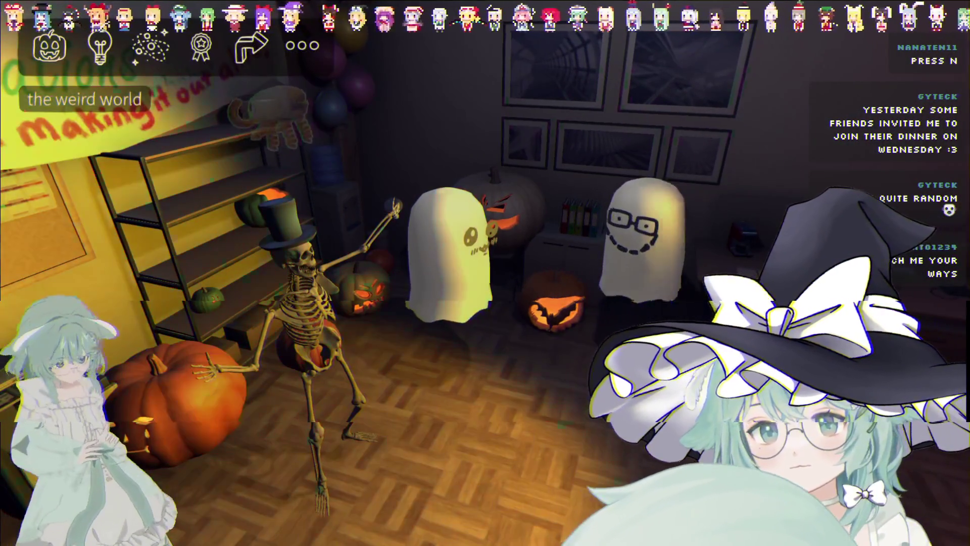
Step: Pause the game with Esc in the skeleton-and-ghost party room
key(Escape)
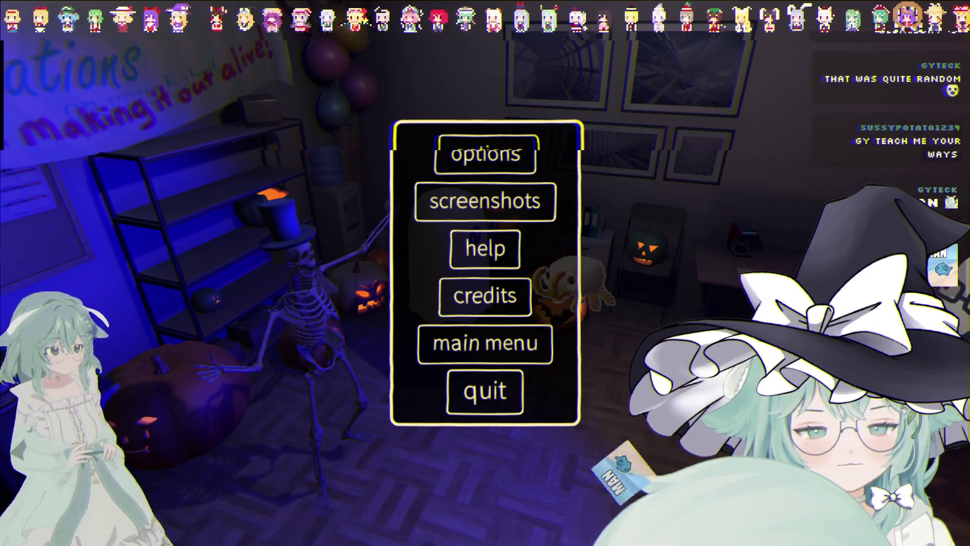
Step: Dismiss the game's pause menu with Esc to resume play
key(Escape)
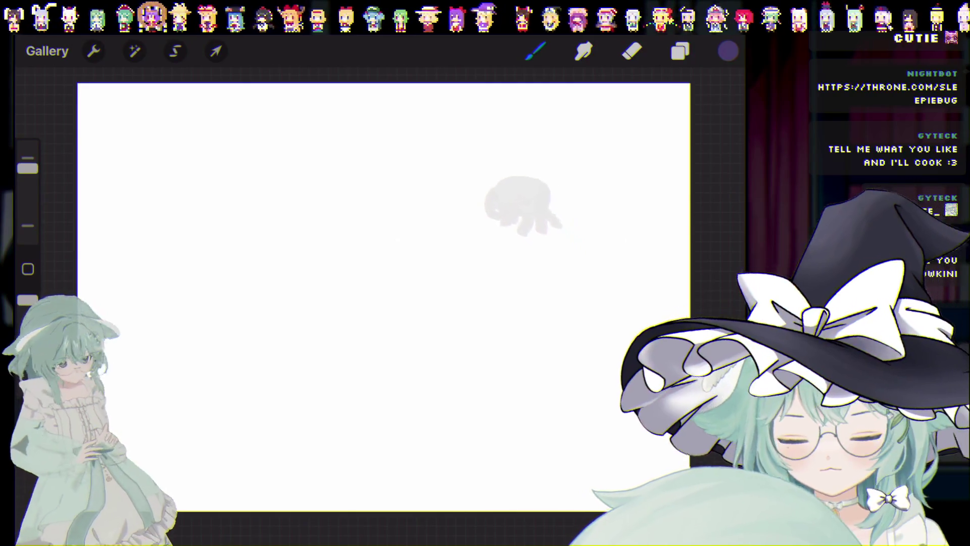
Step: Set the canvas background colour to light grey via the Layers panel
click(680, 51)
click(555, 192)
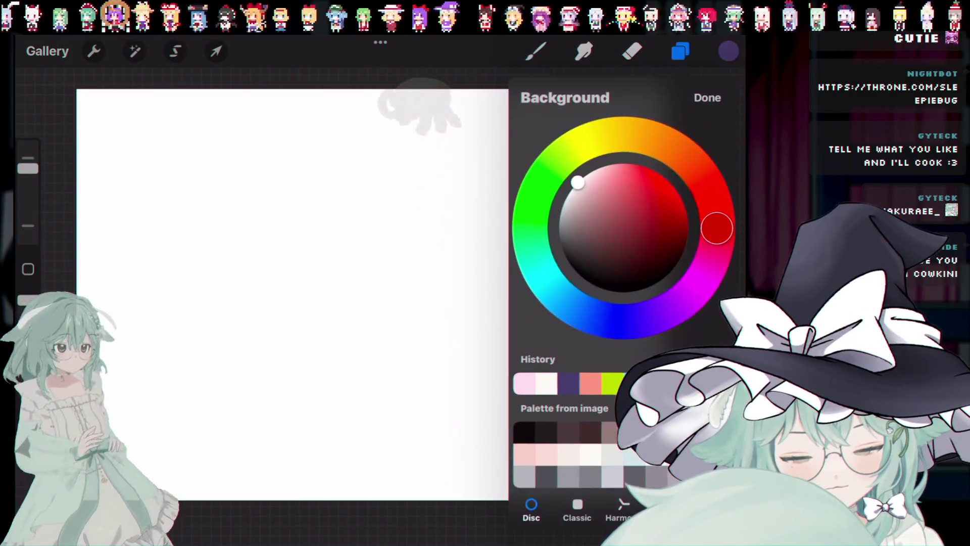
drag(577, 182, 563, 205)
click(707, 98)
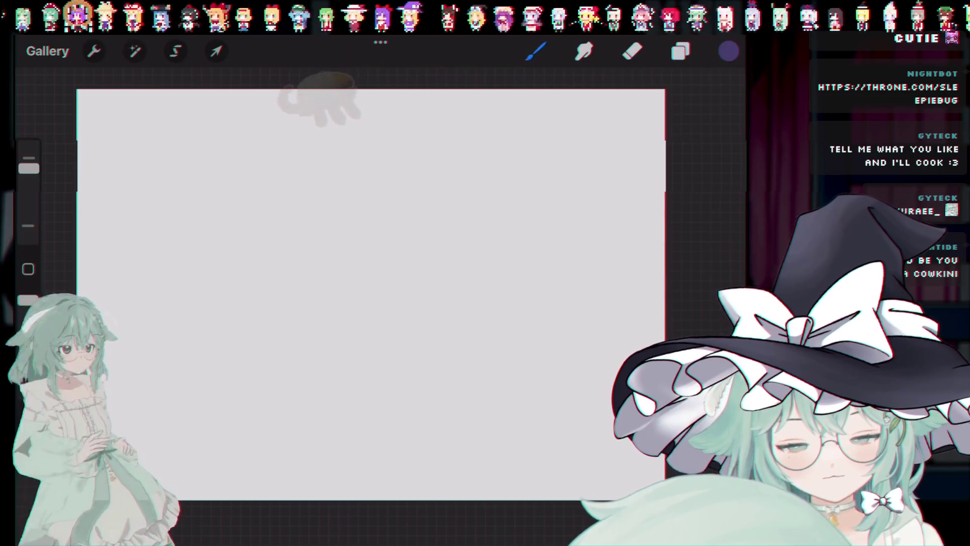
drag(717, 43, 707, 253)
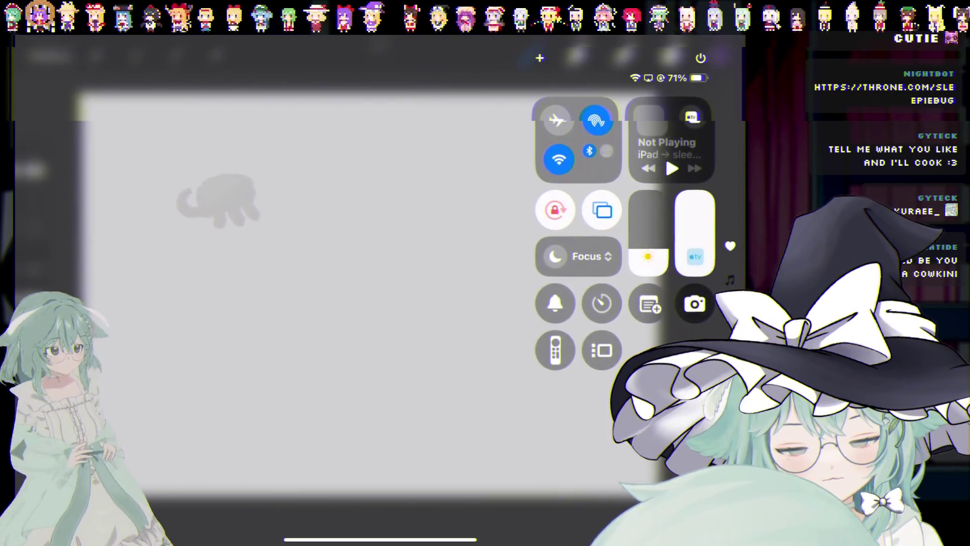
click(354, 303)
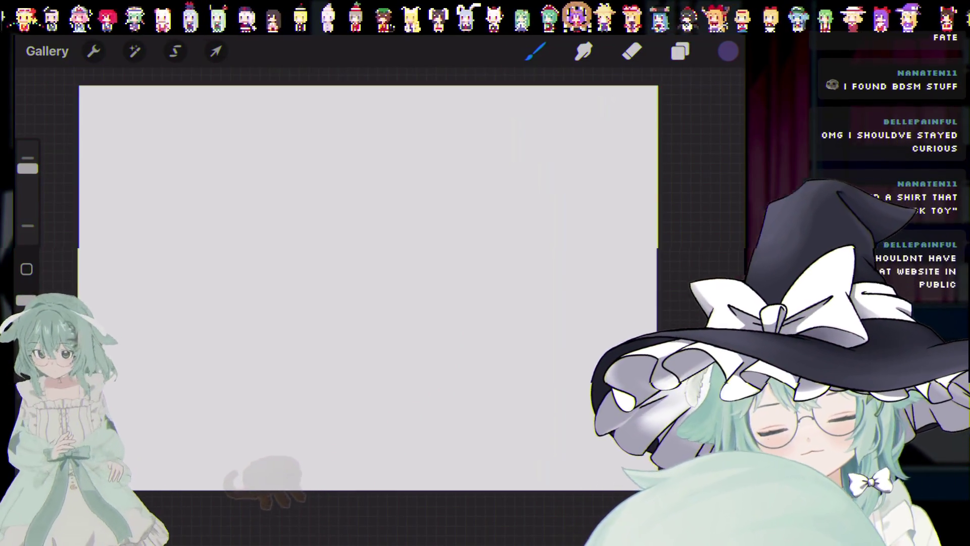
Step: Pick near-black and make Recent > Matt's pencil (thicker) the active brush
click(728, 51)
click(596, 283)
click(536, 51)
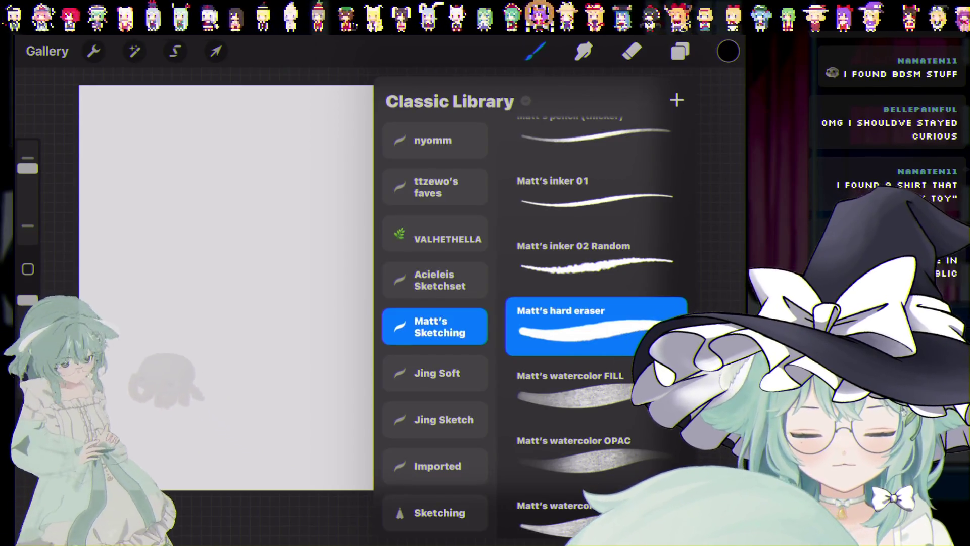
scroll(434, 328, up, 10)
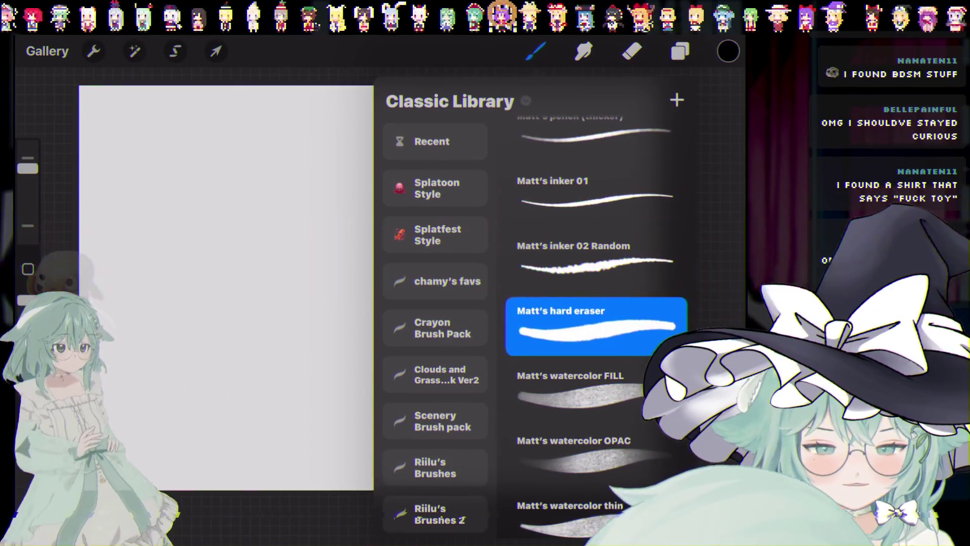
click(435, 141)
click(597, 282)
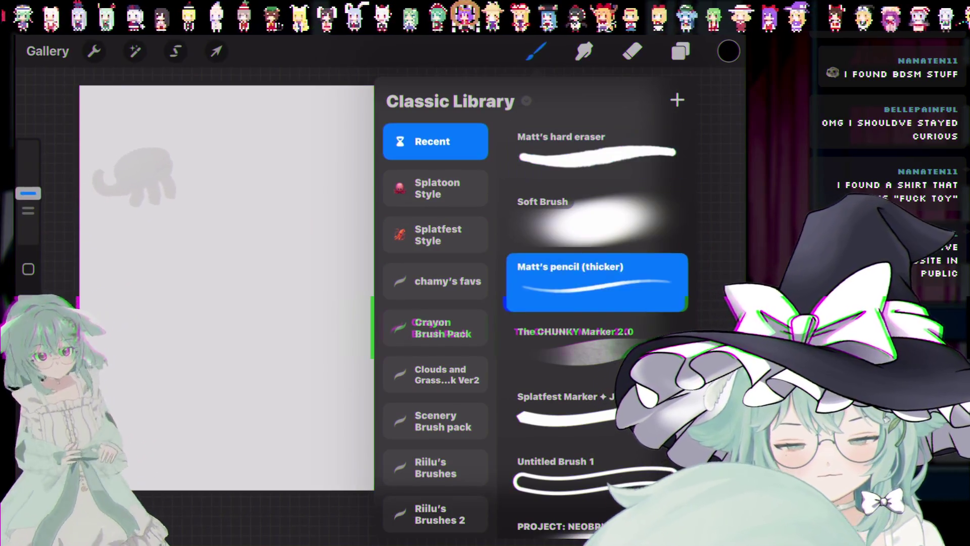
click(536, 51)
click(536, 51)
click(535, 51)
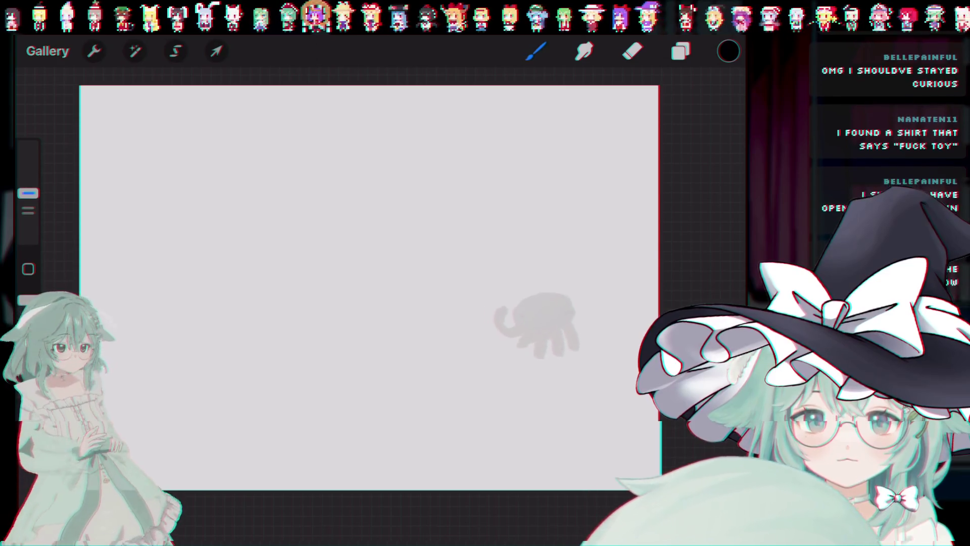
Step: Try sketching the head circle near the top centre, undoing the unsatisfying attempts
mouse_move(395, 140)
mouse_down()
mouse_move(384, 247)
mouse_move(381, 143)
mouse_up()
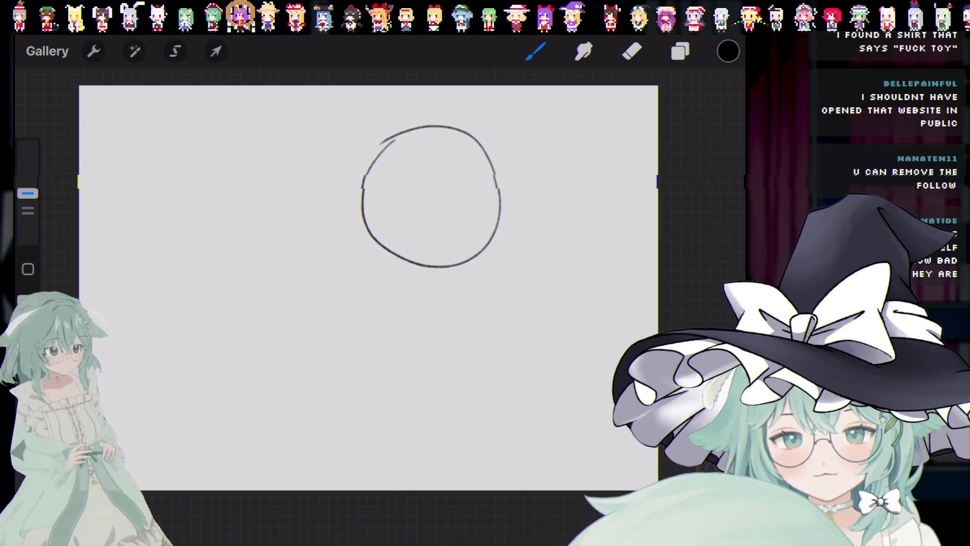
scroll(434, 197, up, 3)
key(ctrl+z)
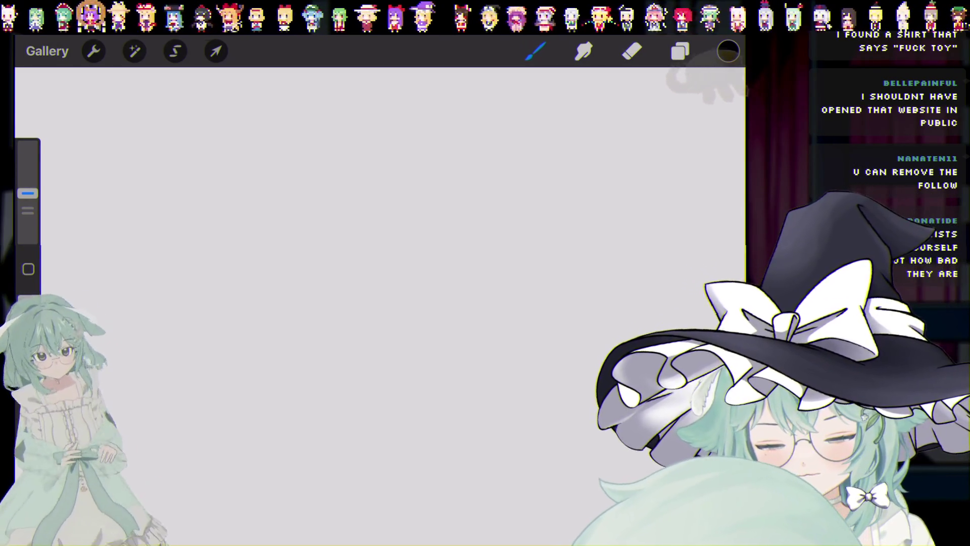
drag(397, 271, 415, 281)
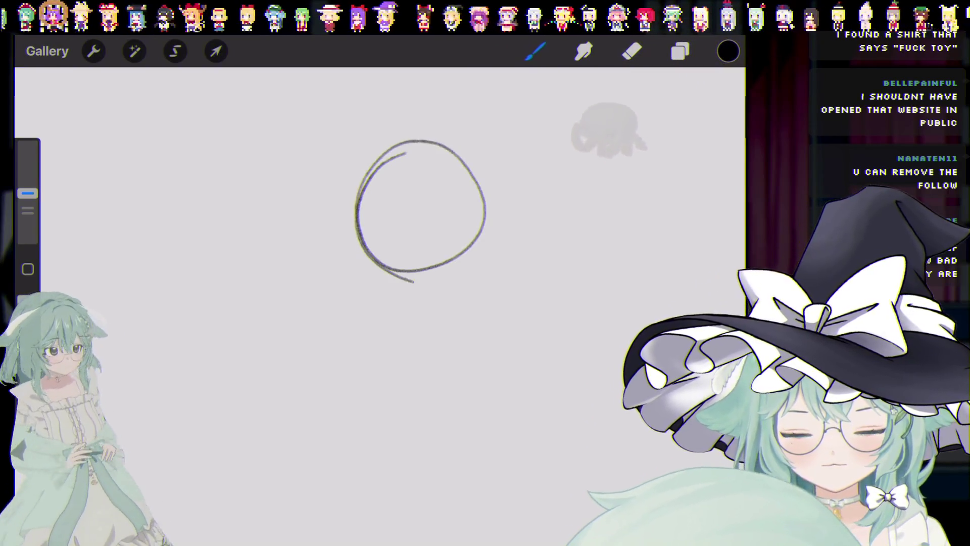
key(ctrl+z)
drag(394, 141, 419, 144)
key(ctrl+z)
key(ctrl+z)
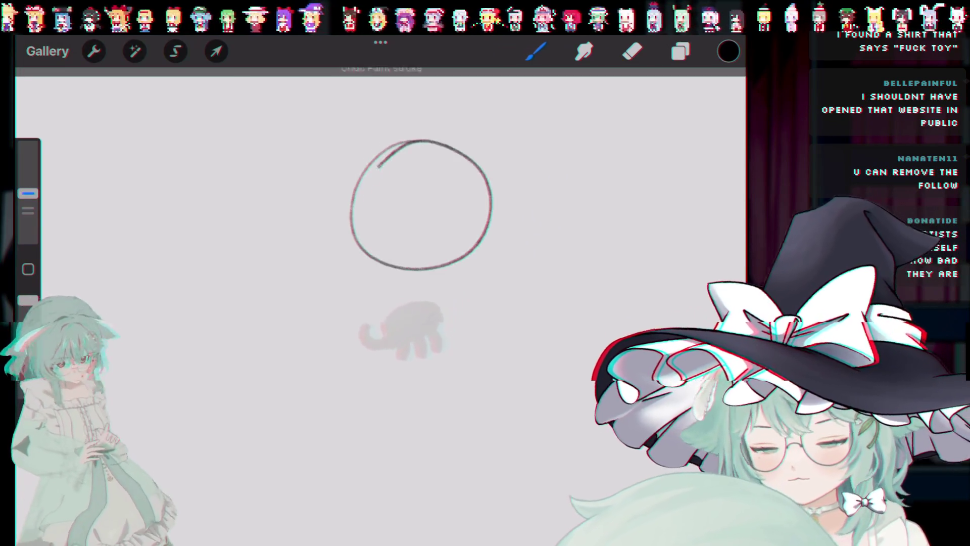
Step: Redraw the head circle until a full loop sits near the top of the canvas
key(ctrl+z)
mouse_move(379, 169)
mouse_down()
mouse_move(387, 144)
mouse_move(424, 144)
mouse_up()
key(ctrl+z)
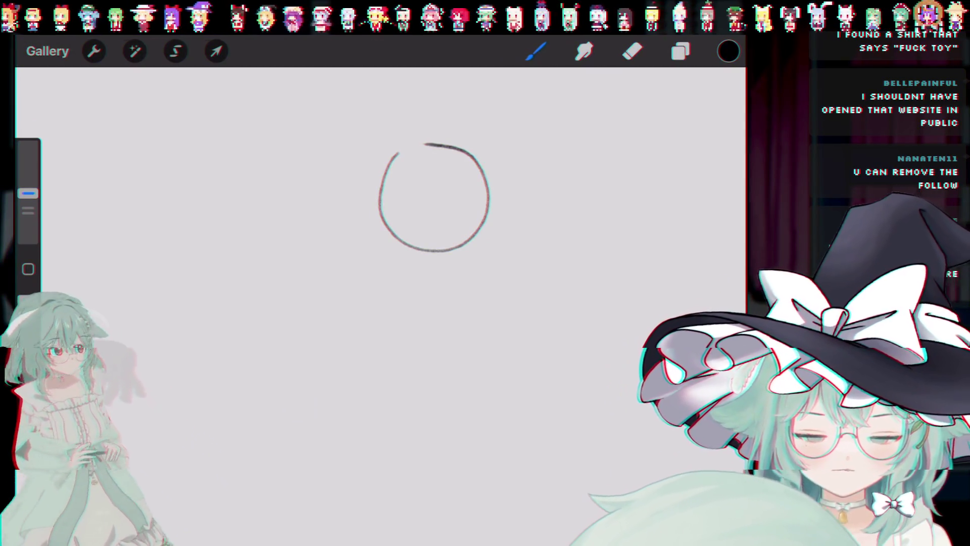
key(ctrl+z)
mouse_move(398, 151)
mouse_down()
mouse_move(424, 144)
mouse_move(509, 222)
mouse_up()
key(ctrl+z)
key(ctrl+z)
key(ctrl+z)
drag(422, 146, 404, 256)
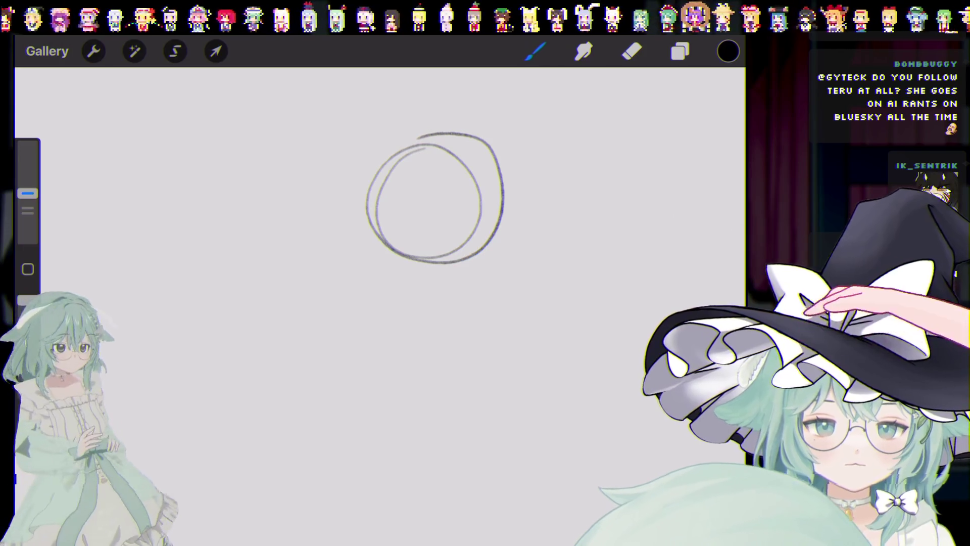
Step: Draw a slightly slanted vertical centre line through the head circle, redrawing until it fits
key(ctrl+z)
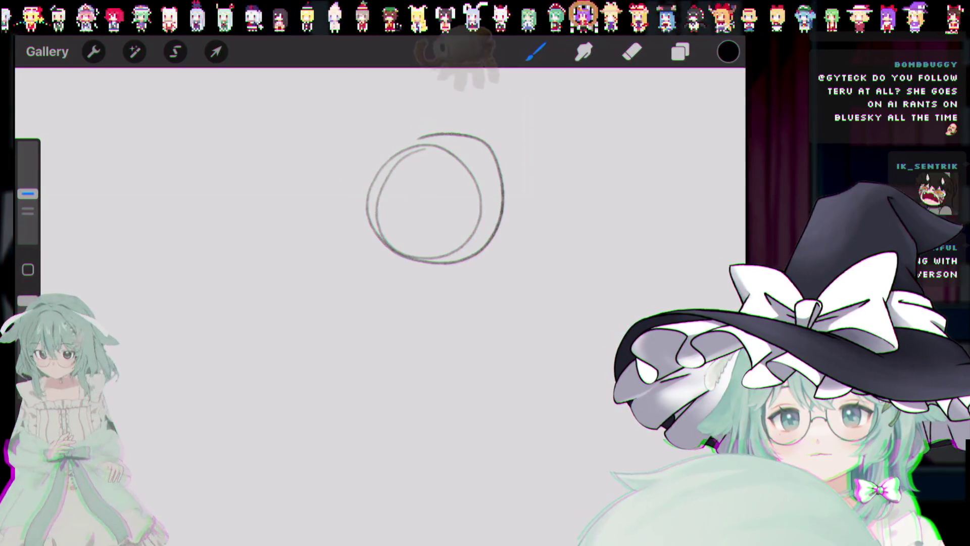
key(ctrl+z)
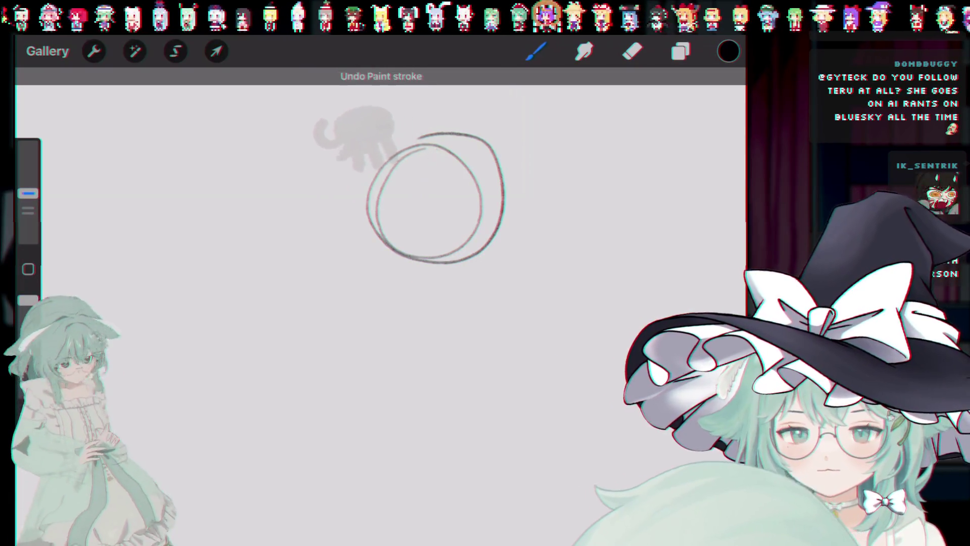
drag(434, 146, 424, 268)
key(ctrl+z)
drag(432, 147, 431, 275)
key(ctrl+z)
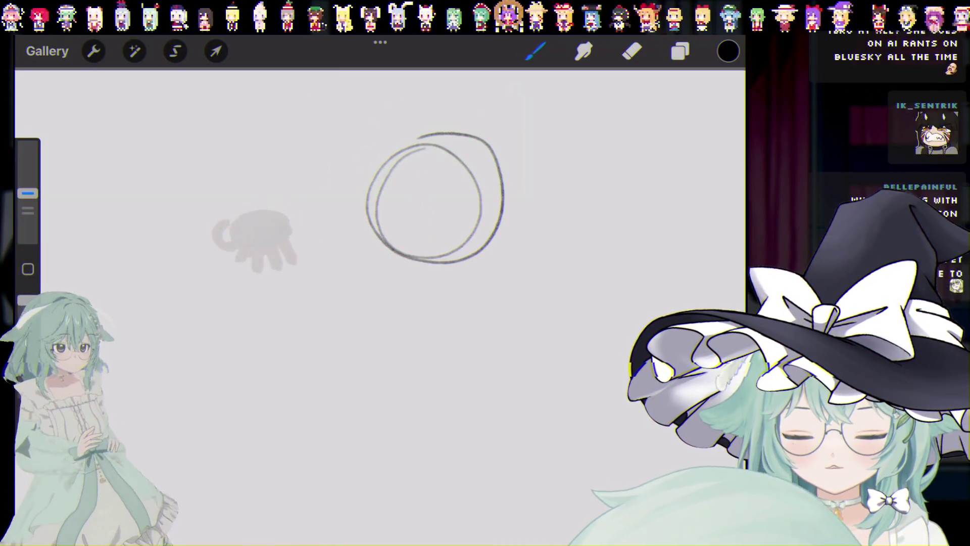
drag(432, 136, 422, 288)
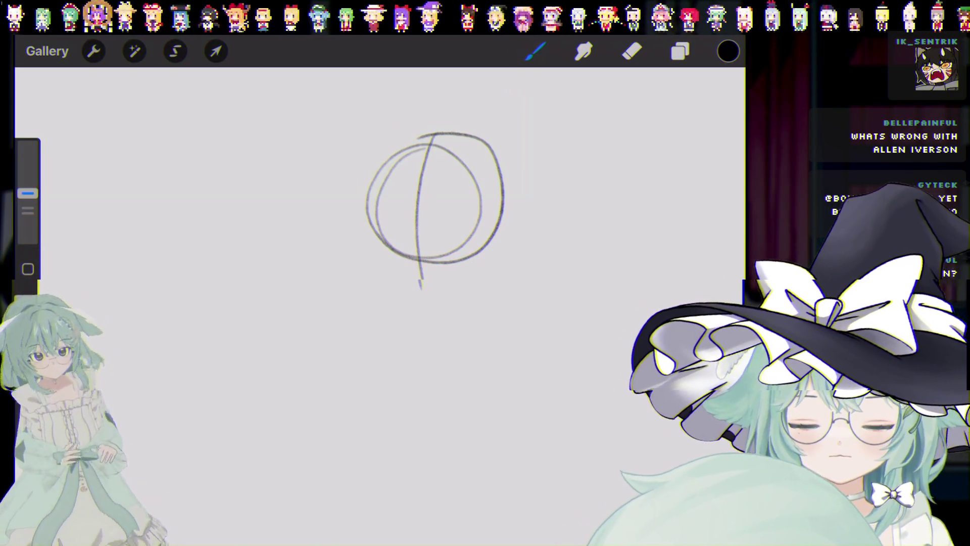
Step: Add a short stroke inside the circle's left edge and redraw the head's bottom curve
drag(377, 205, 380, 254)
drag(432, 136, 424, 288)
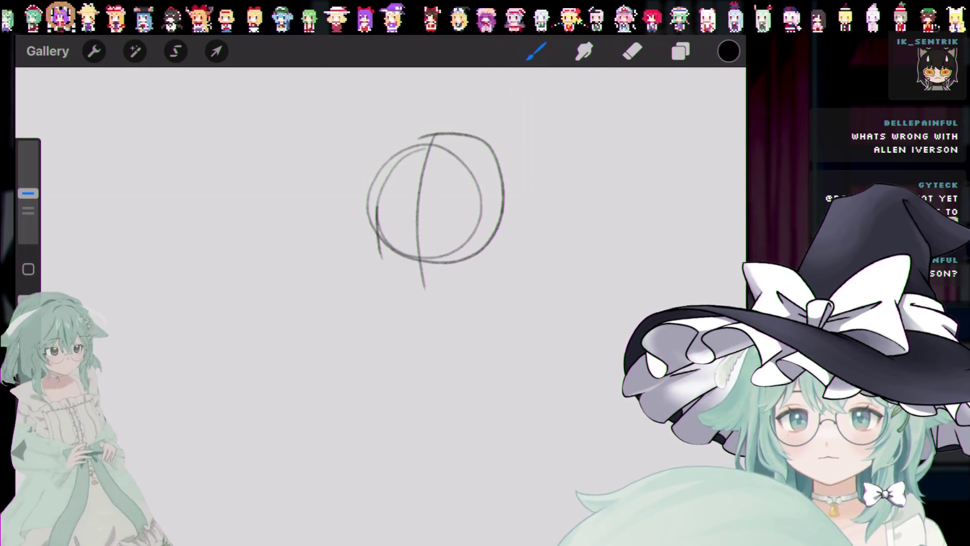
key(ctrl+z)
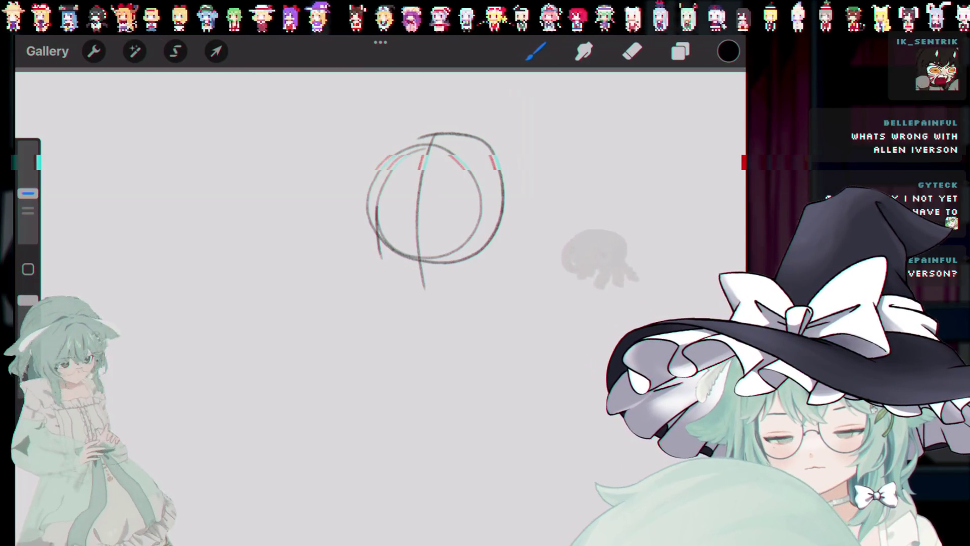
key(ctrl+z)
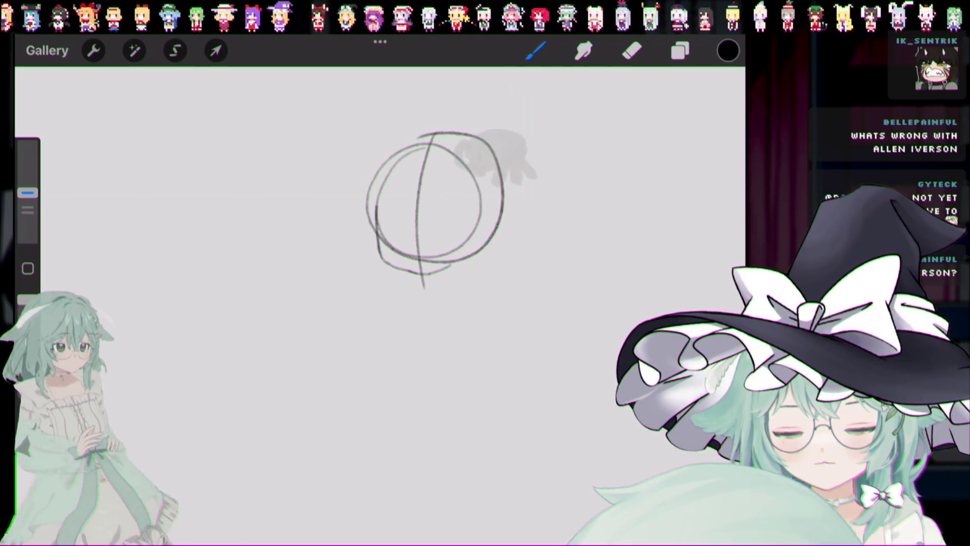
drag(380, 248, 475, 233)
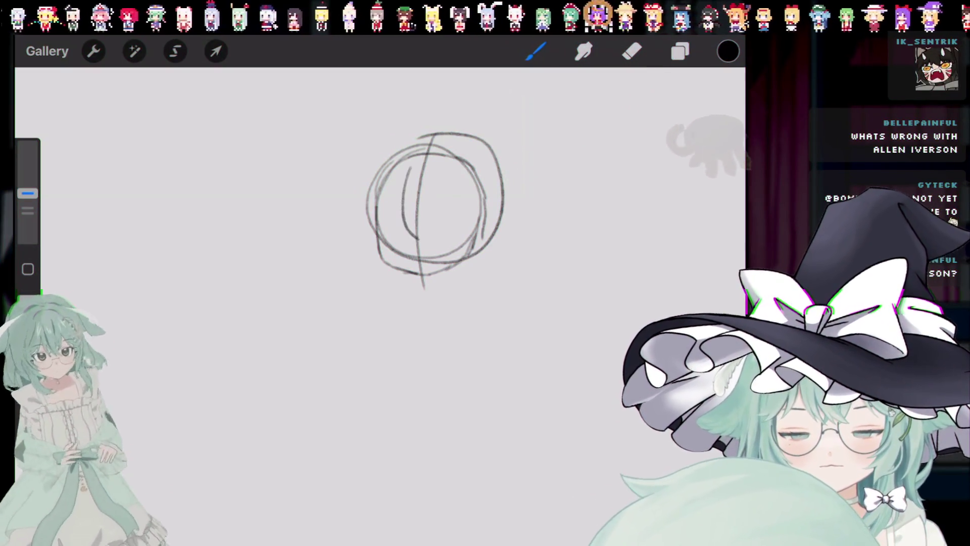
key(ctrl+z)
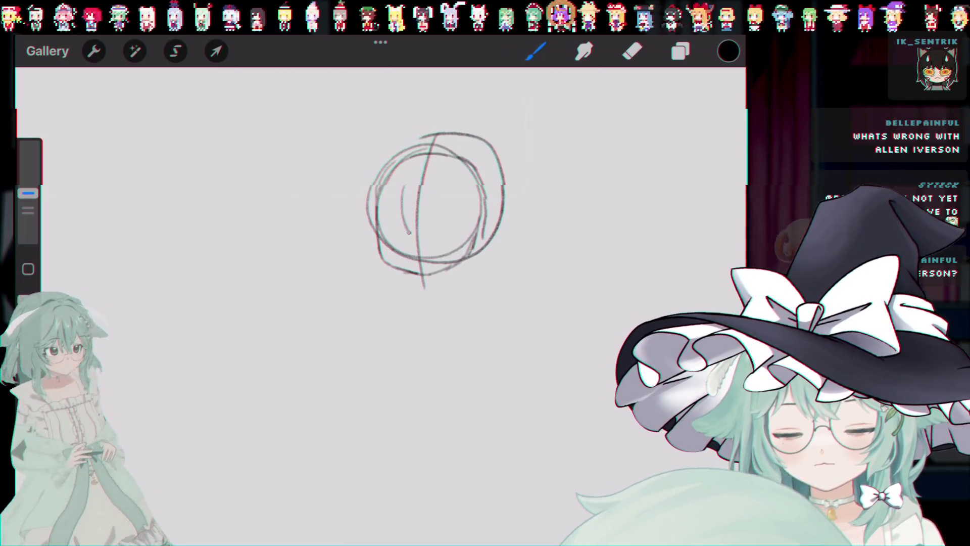
Step: Draw hooked and zigzag fringe strokes inside the head circle, undoing the misfires
key(ctrl+z)
drag(409, 174, 432, 235)
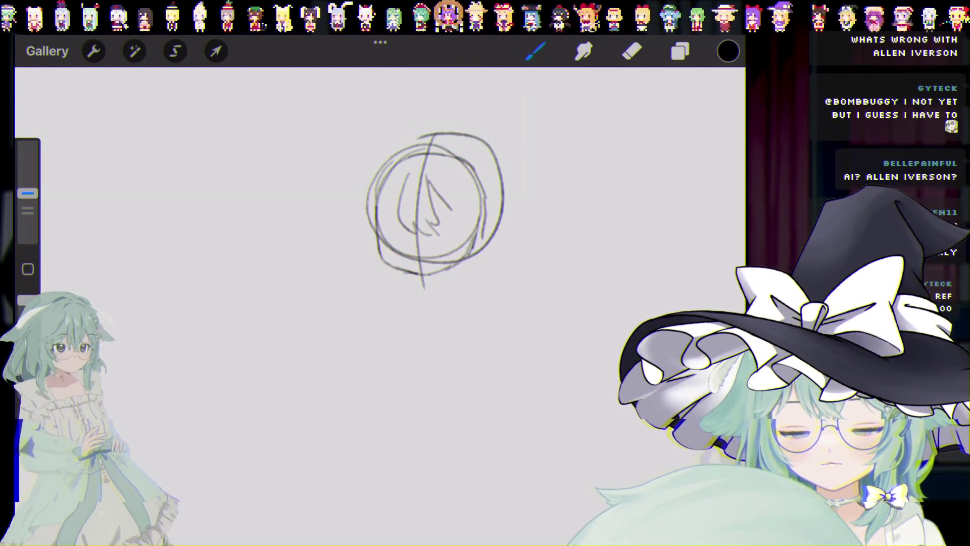
drag(439, 204, 472, 232)
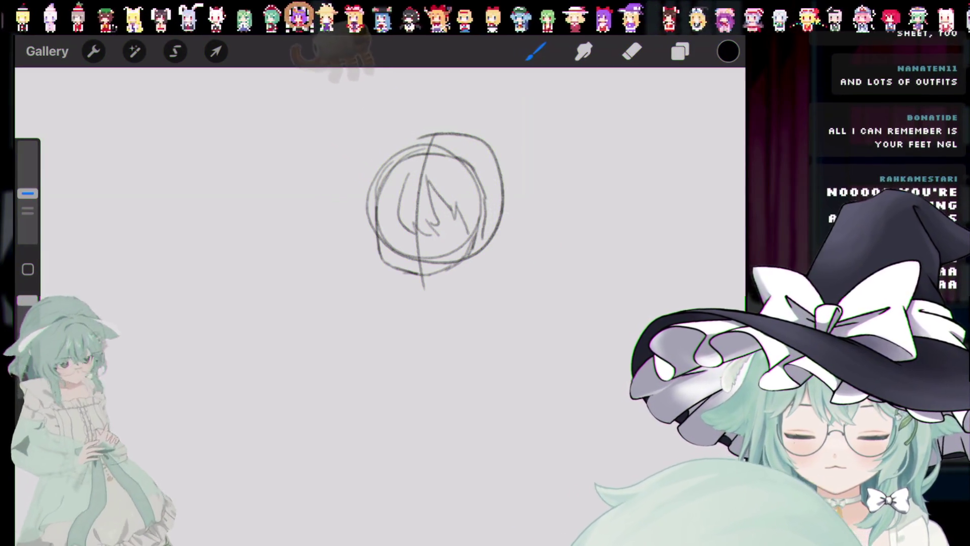
key(ctrl+z)
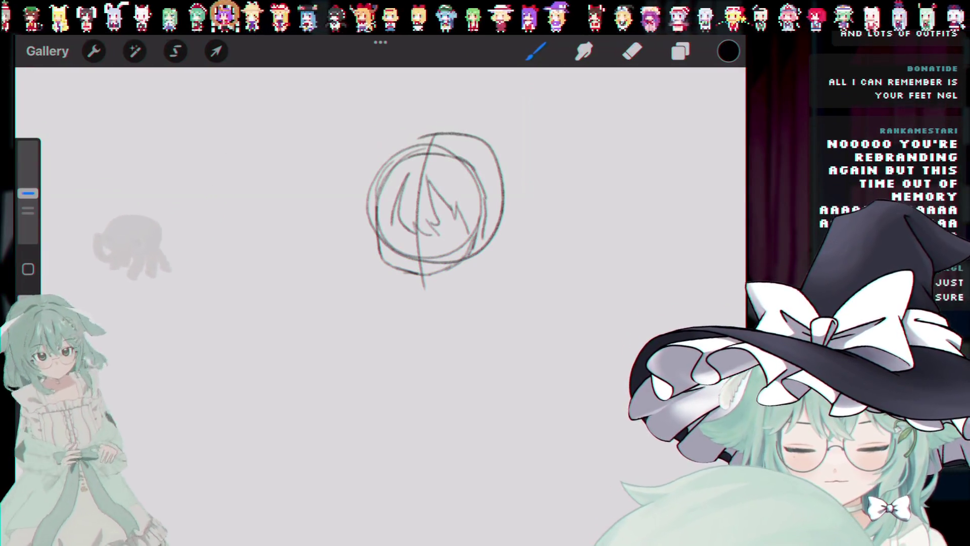
key(ctrl+z)
key(ctrl+z)
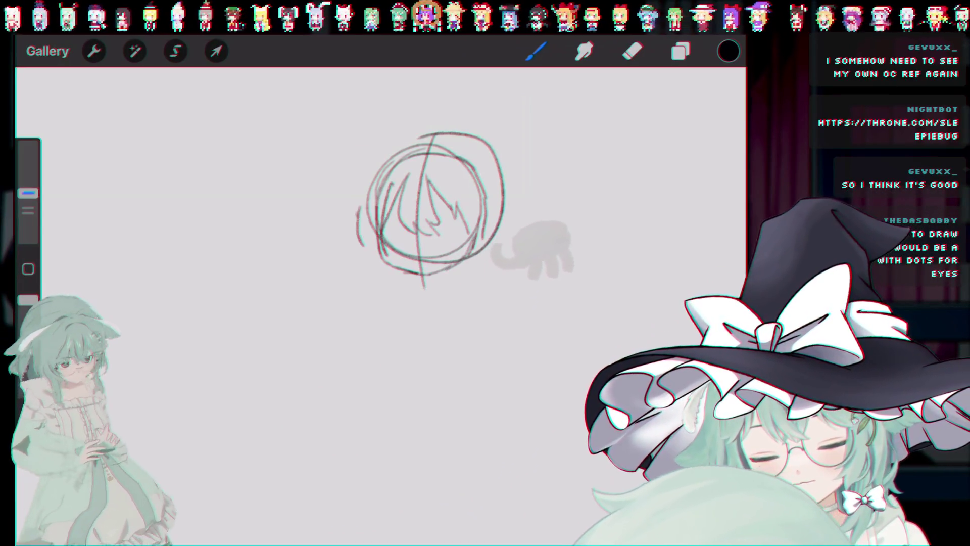
Step: Add a jagged hair strand along the circle's left side, undoing stray strokes
key(ctrl+z)
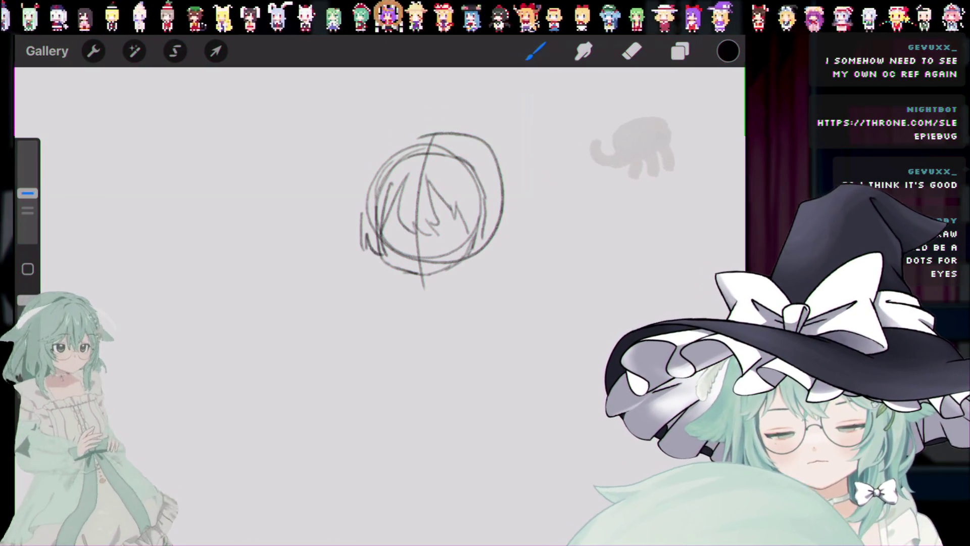
drag(362, 212, 383, 252)
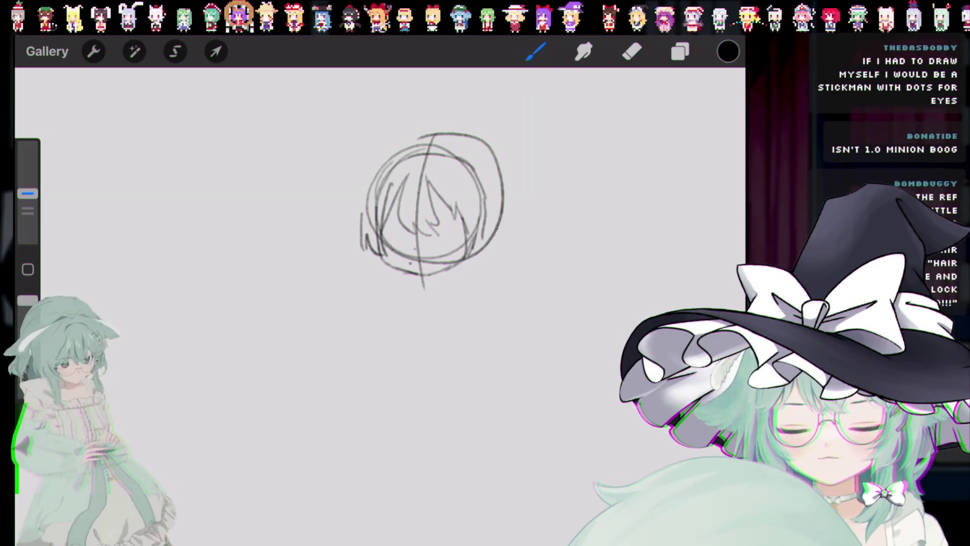
key(ctrl+z)
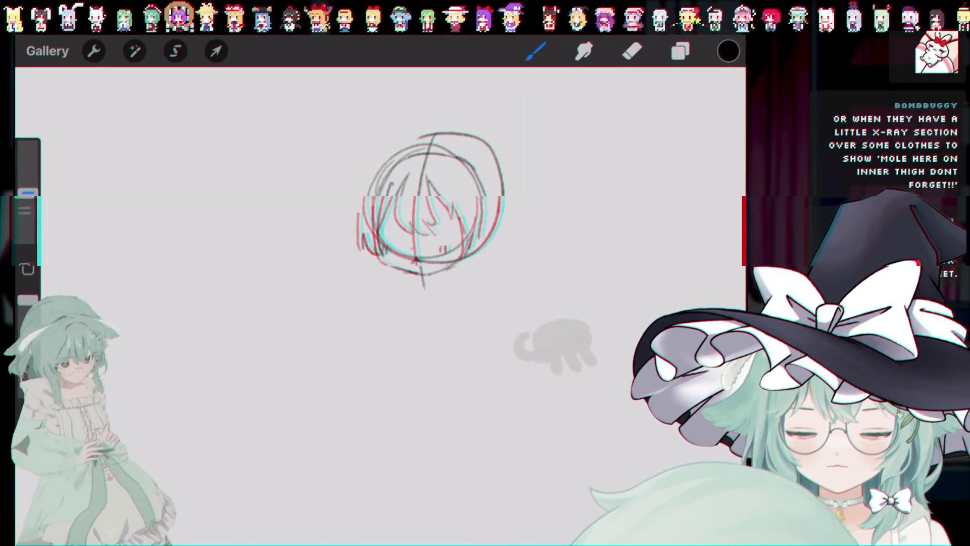
Step: Remove the short stroke and small loop under the chin
key(ctrl+z)
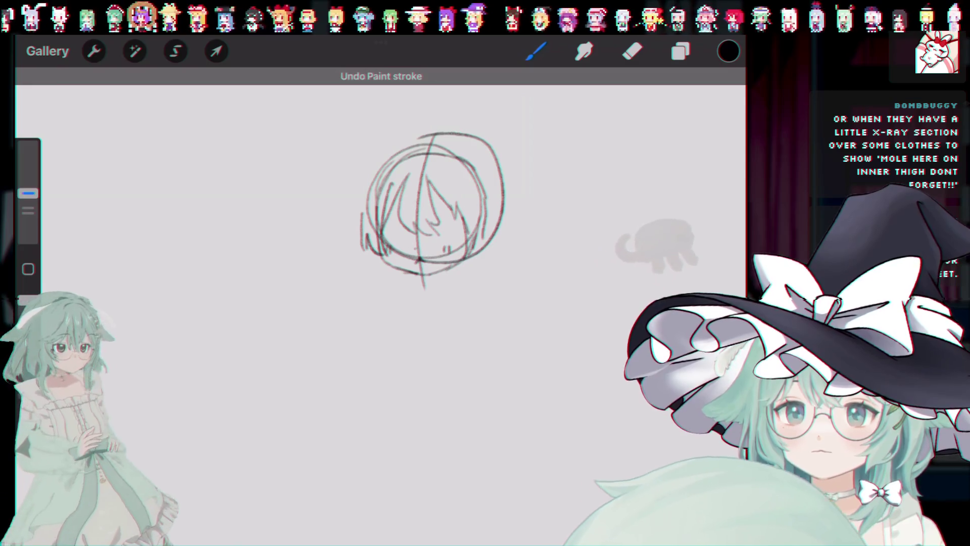
drag(441, 273, 441, 286)
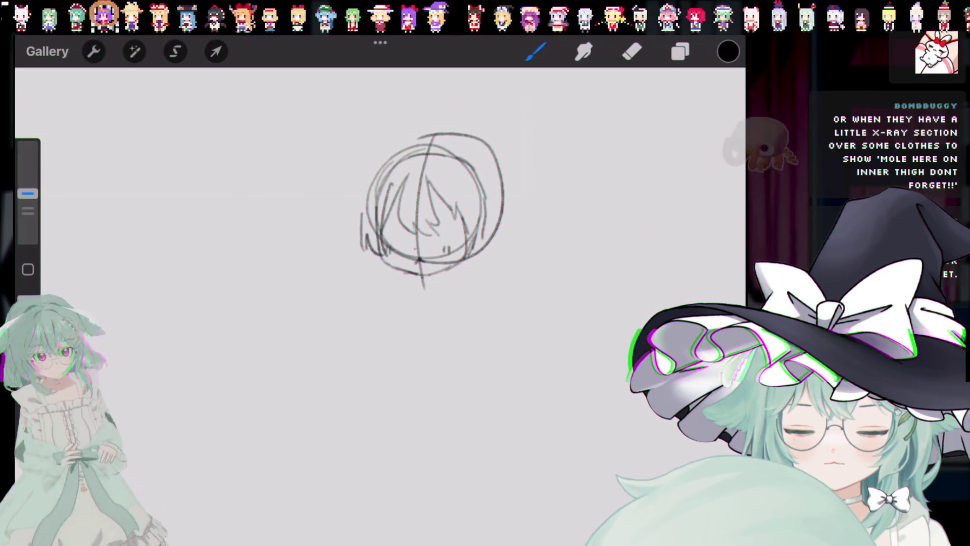
key(ctrl+z)
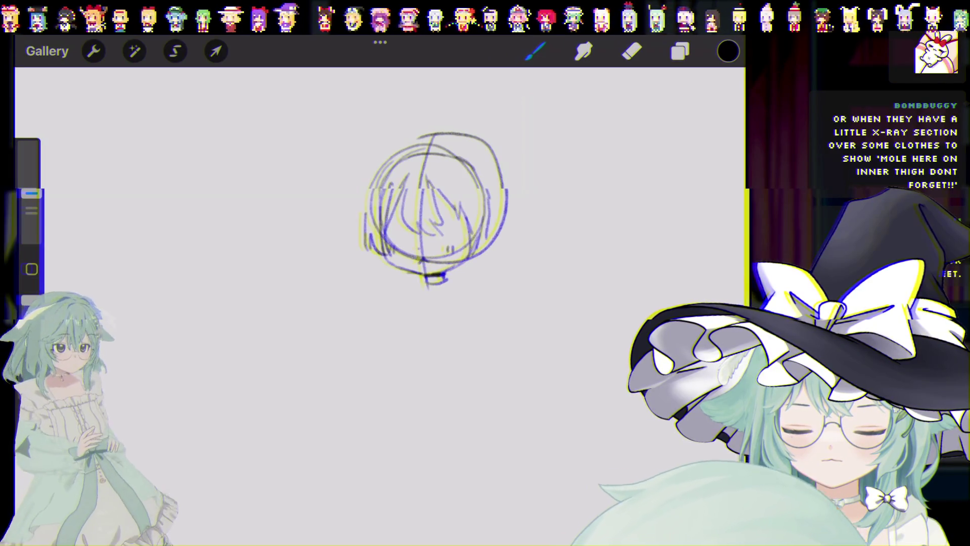
key(ctrl+z)
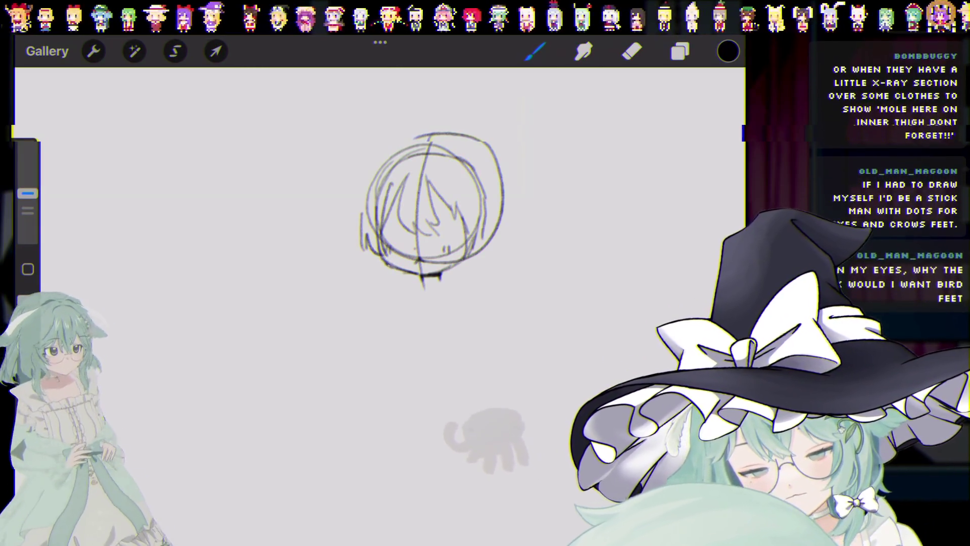
key(ctrl+z)
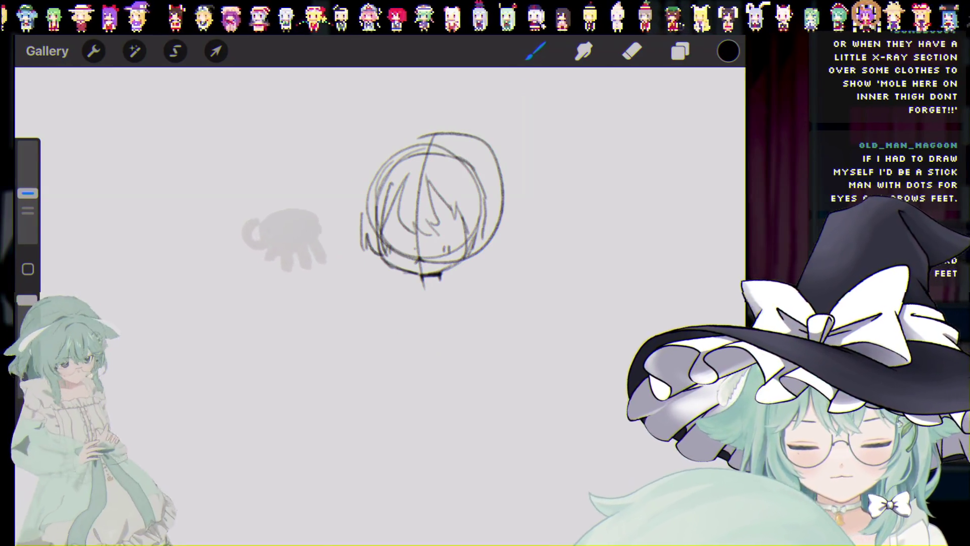
key(ctrl+z)
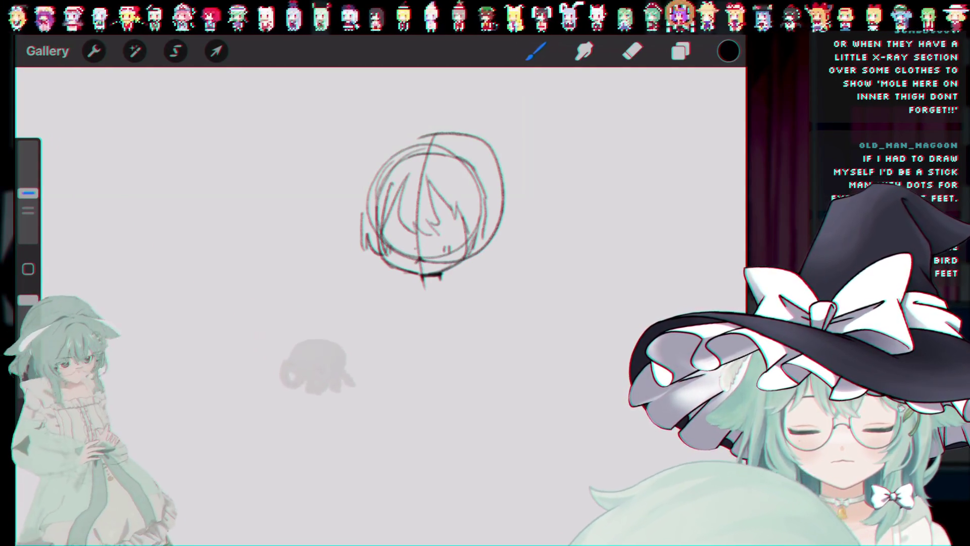
Step: Draw three hair strands hanging down below the head circle
drag(380, 254, 388, 289)
mouse_move(390, 269)
mouse_down()
mouse_move(416, 297)
mouse_move(458, 290)
mouse_up()
drag(469, 274, 462, 292)
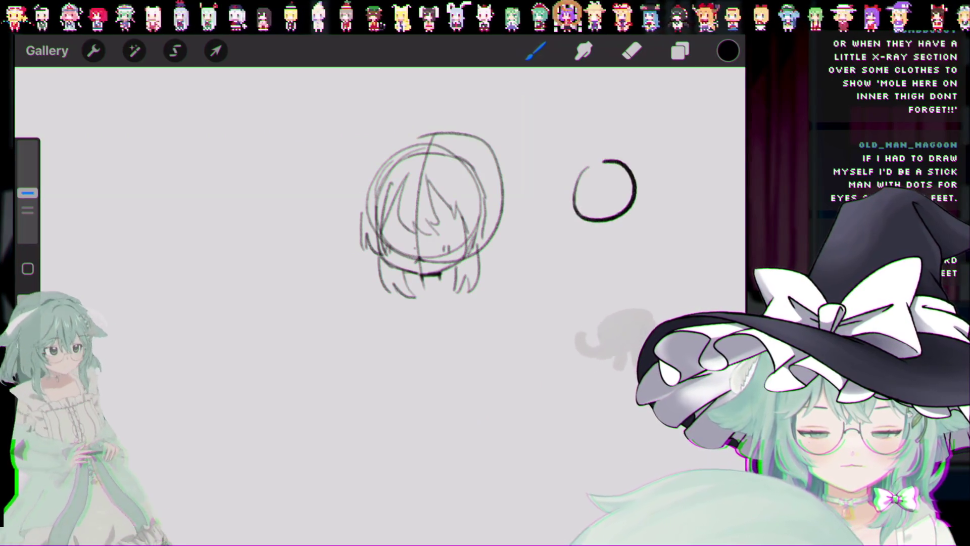
Step: Sketch a small chibi doodle right of the head, with hair strokes and small marks
key(ctrl+z)
mouse_move(606, 161)
mouse_down()
mouse_move(594, 166)
mouse_move(619, 174)
mouse_up()
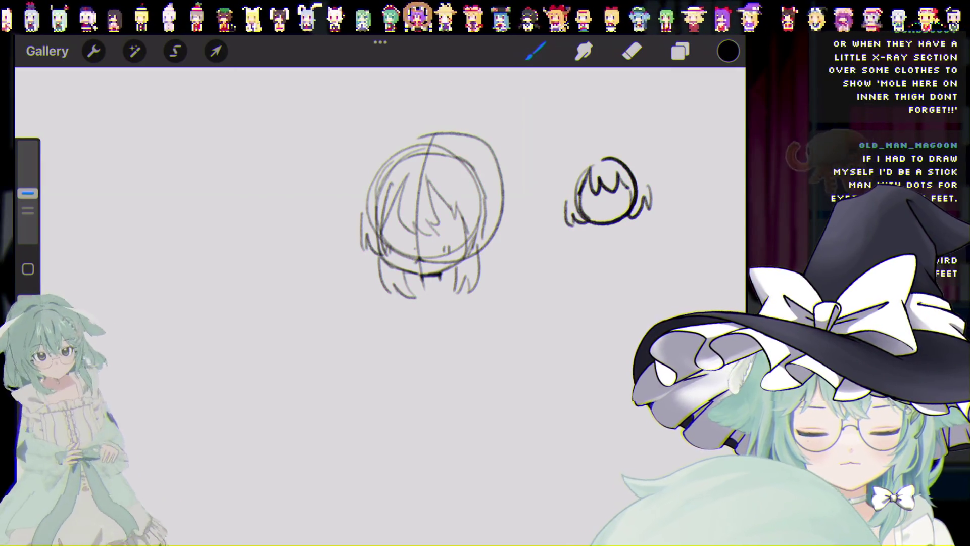
drag(581, 223, 588, 247)
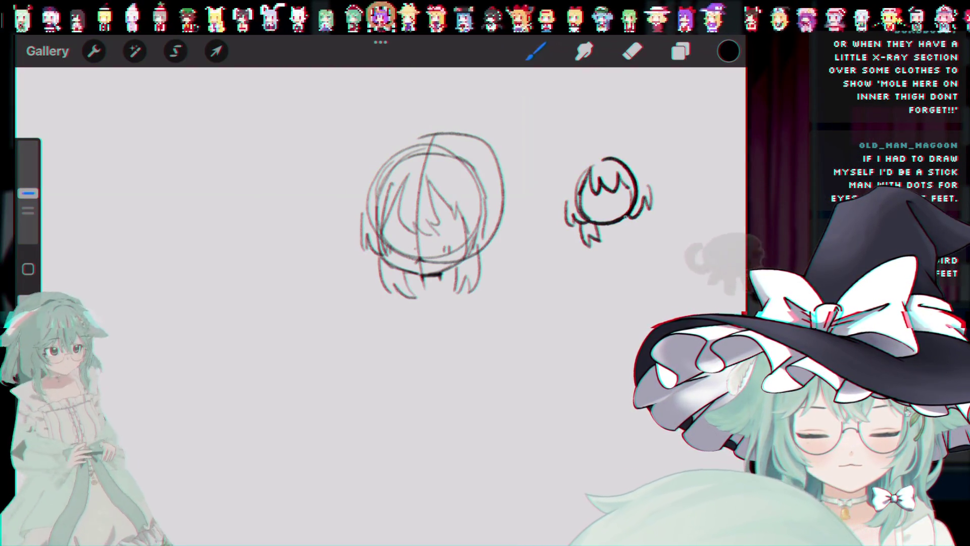
key(ctrl+z)
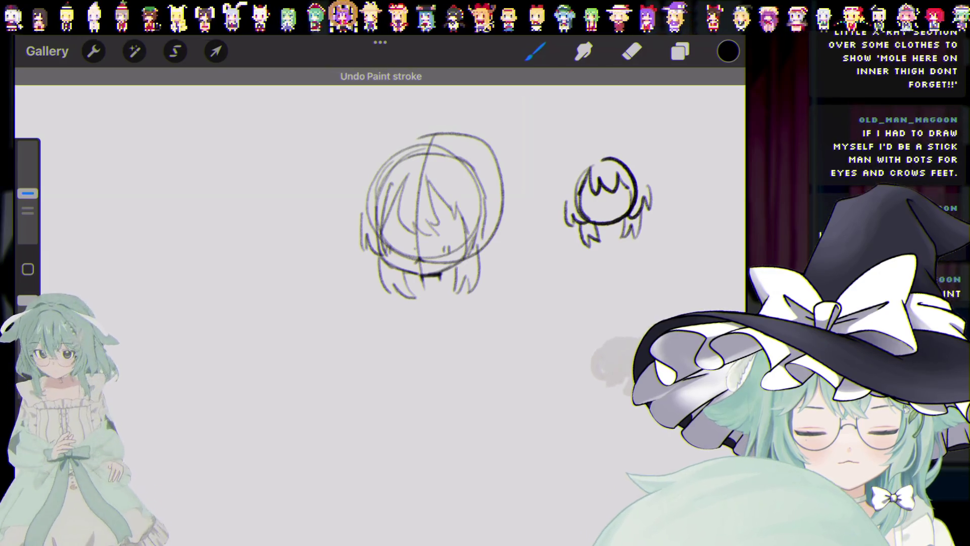
key(ctrl+z)
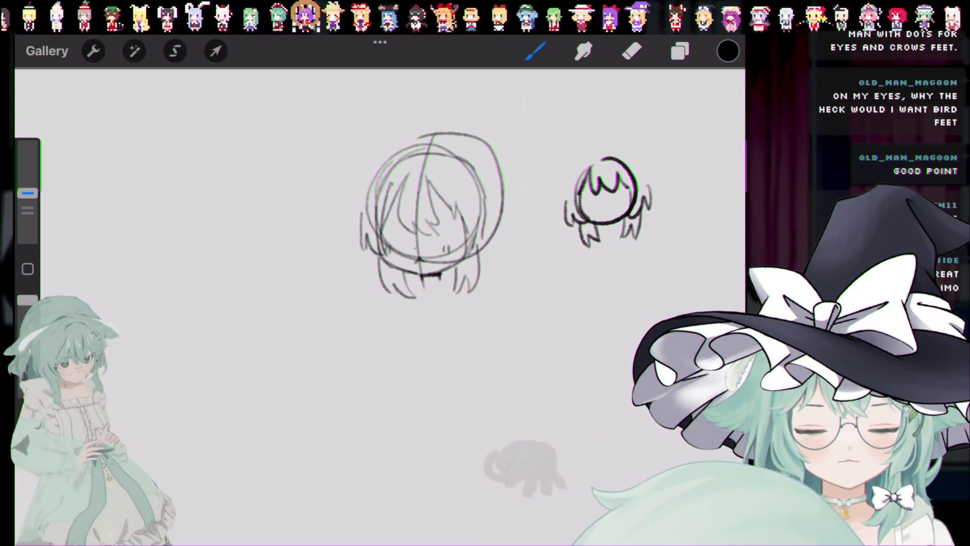
drag(562, 192, 564, 228)
drag(660, 185, 657, 218)
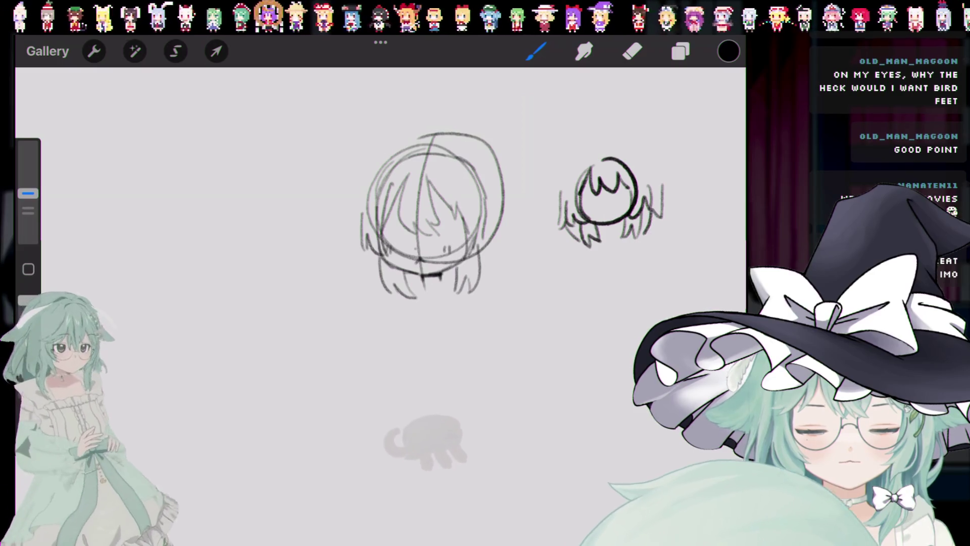
drag(590, 250, 598, 267)
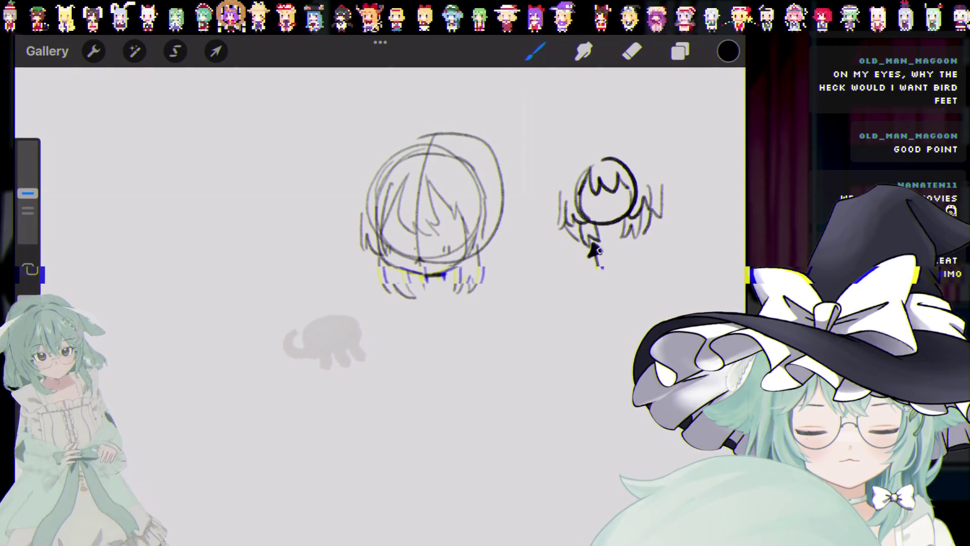
Step: Undo the doodle's mark, foot stroke, other strokes and head circle until only the main head remains
key(ctrl+z)
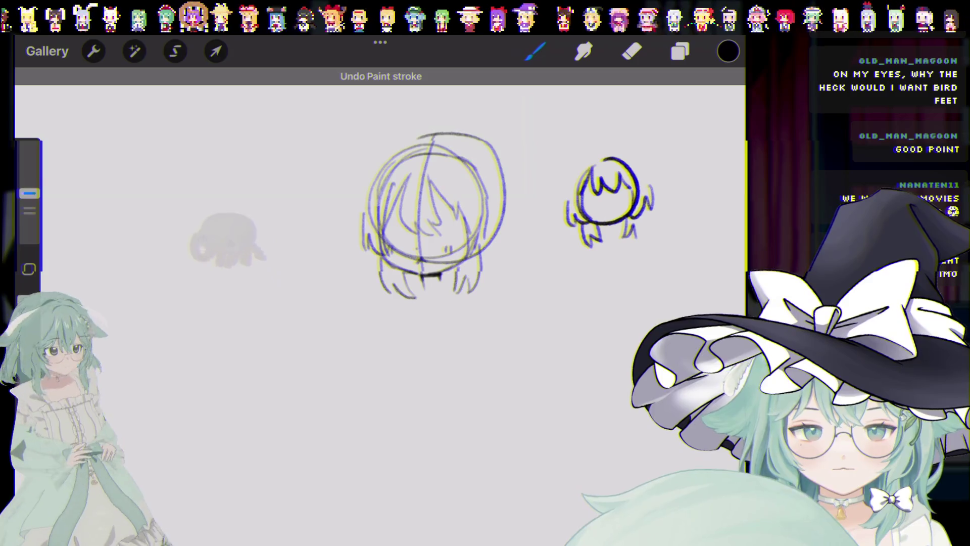
key(ctrl+z)
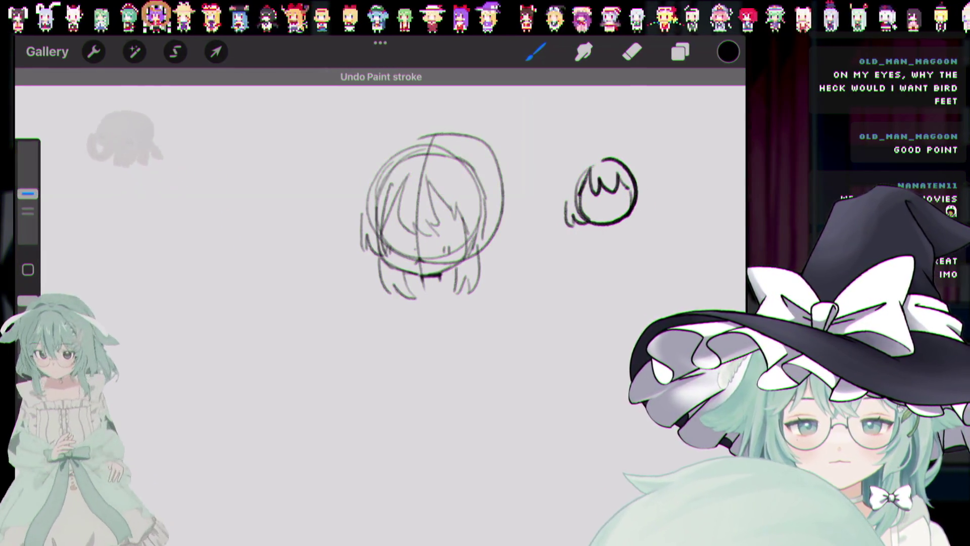
key(ctrl+z)
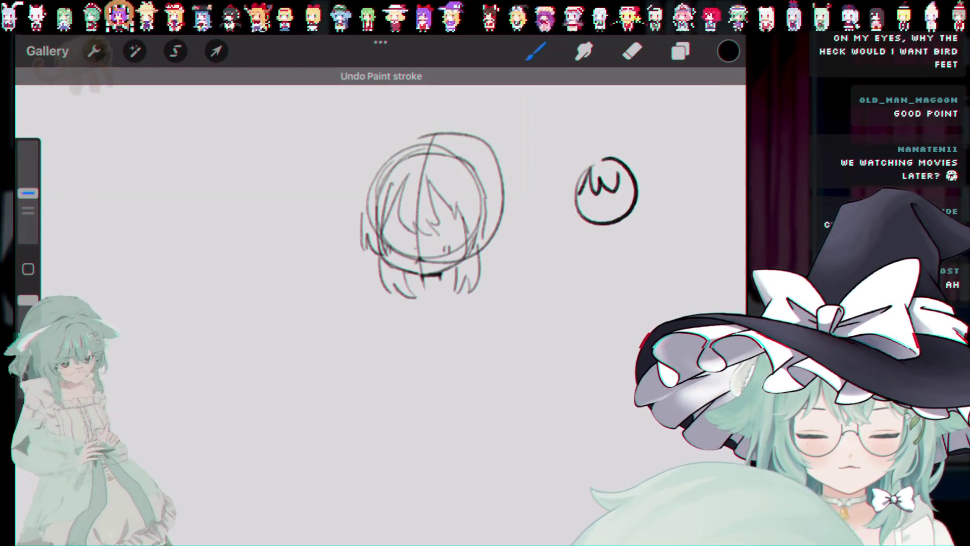
key(ctrl+z)
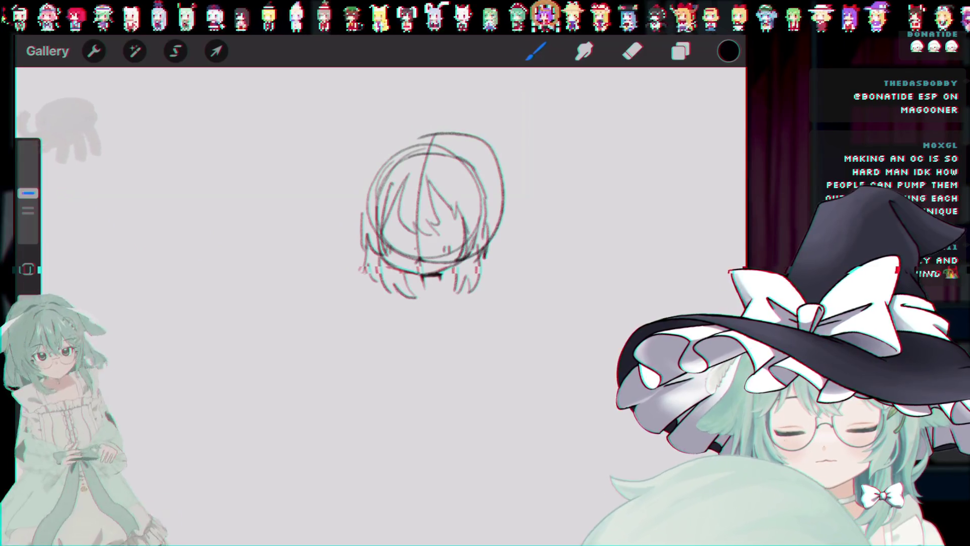
Step: Undo the last stroke and trace a darker line down the head's left side
key(ctrl+z)
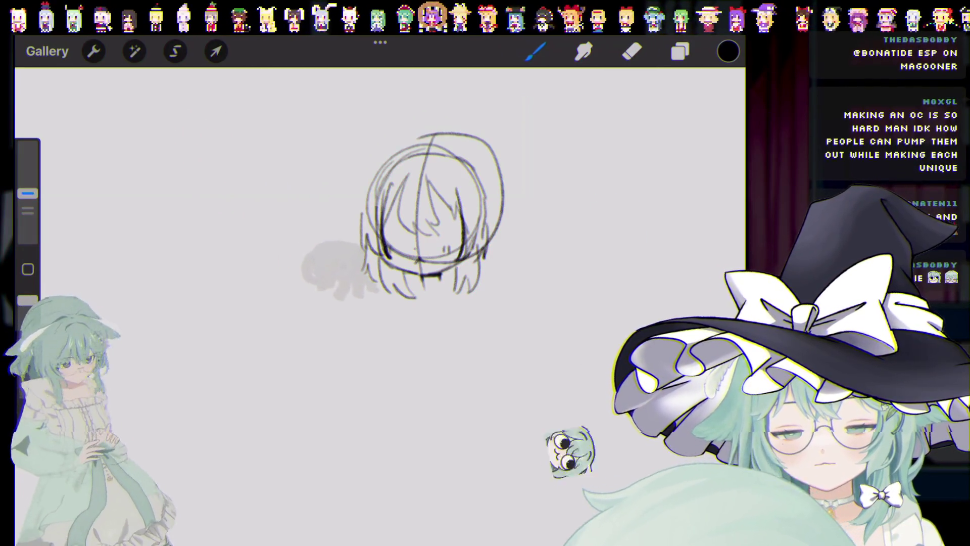
drag(408, 155, 387, 257)
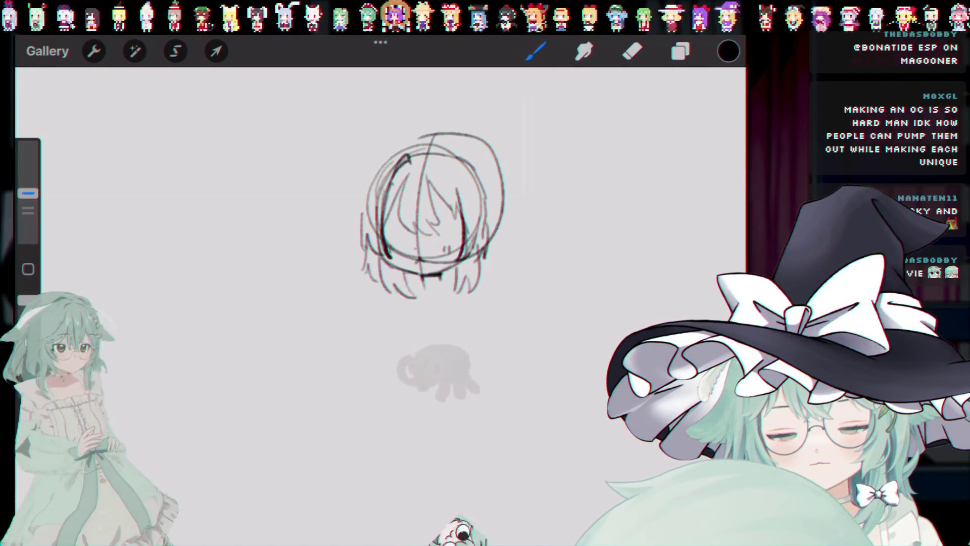
Step: Mirror the darker face line on the upper right of the head, then zoom out slightly
drag(444, 164, 457, 187)
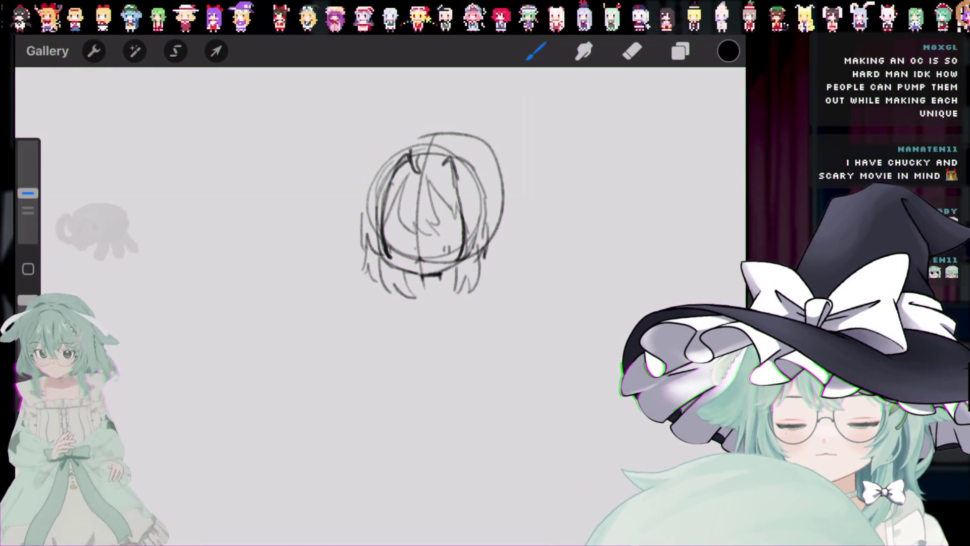
scroll(427, 223, down, 2)
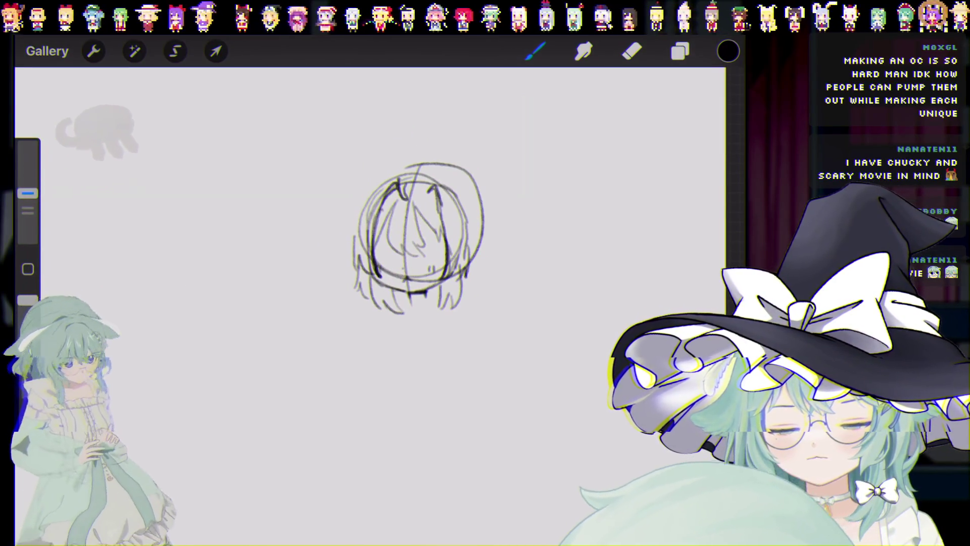
Step: Try several curved ear arcs above the head, undoing each attempt
drag(339, 131, 387, 172)
key(ctrl+z)
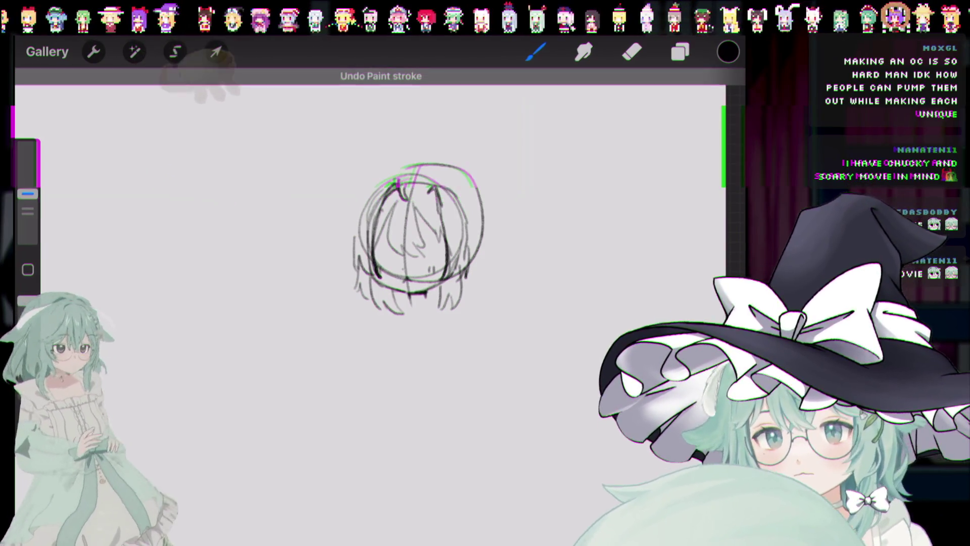
drag(432, 162, 472, 134)
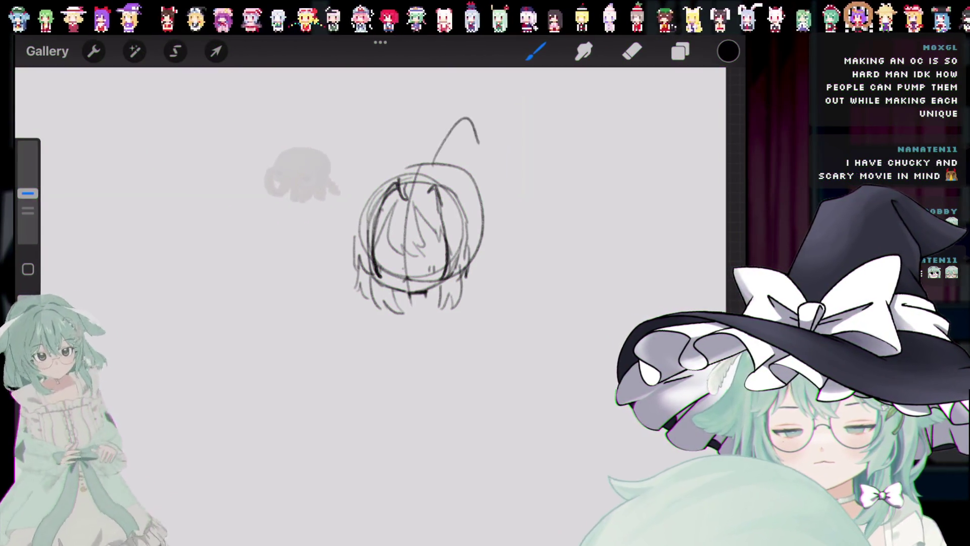
key(ctrl+z)
drag(430, 172, 463, 152)
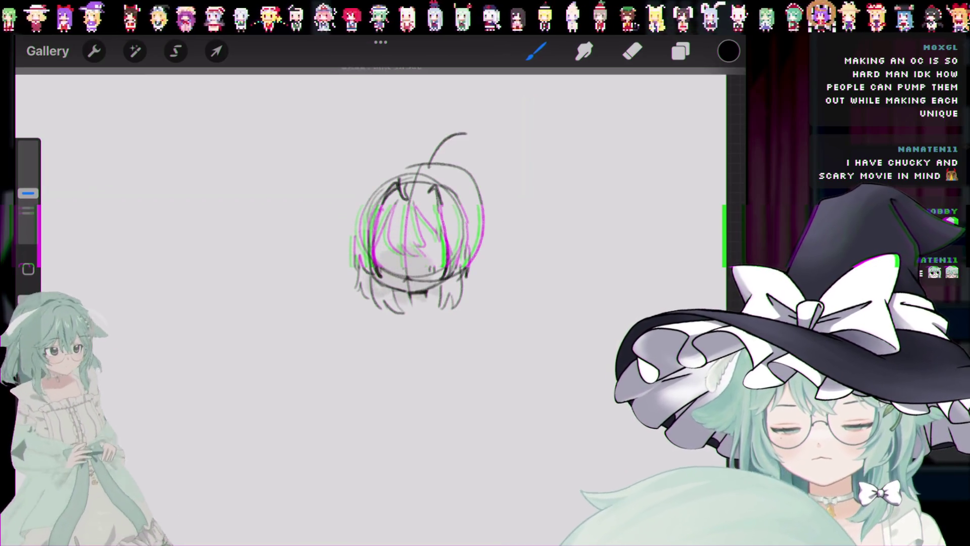
key(ctrl+z)
drag(343, 196, 401, 164)
key(ctrl+z)
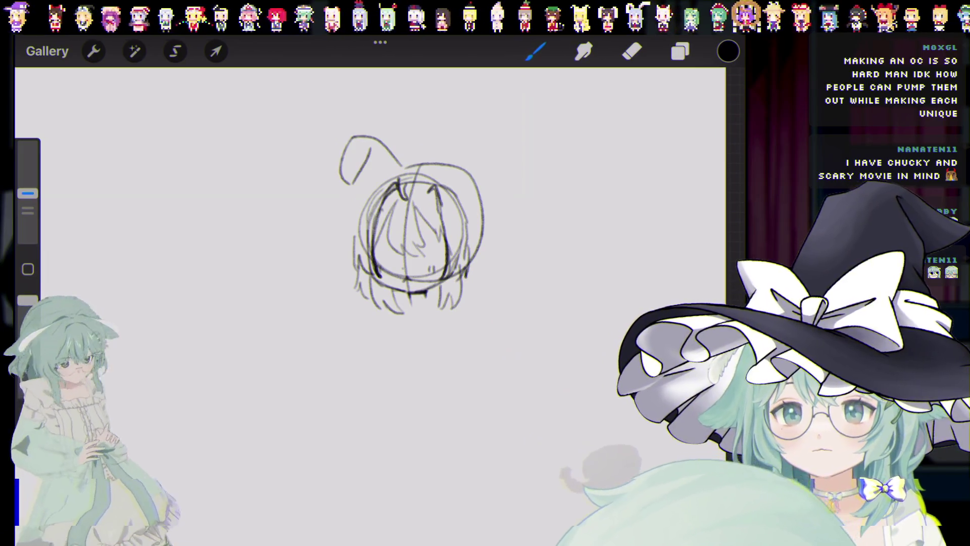
key(ctrl+z)
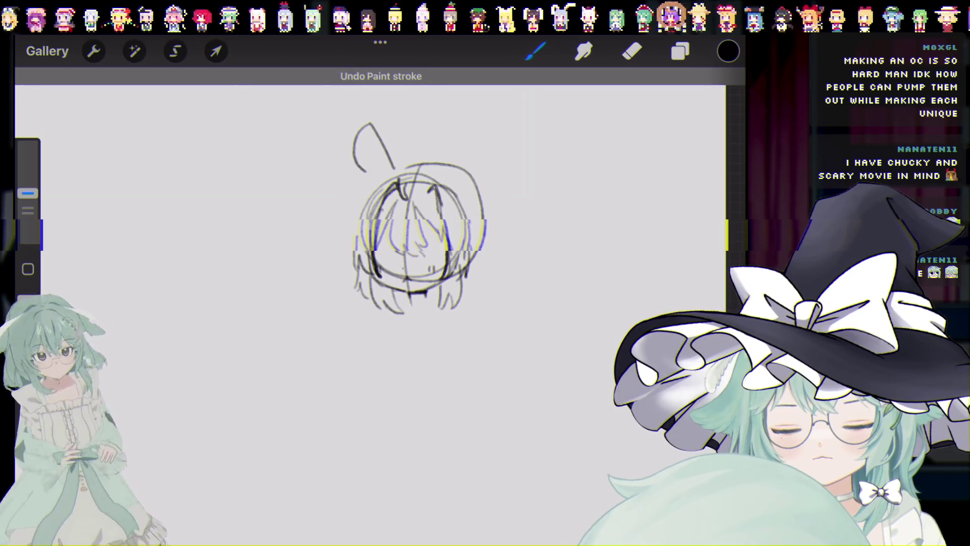
Step: Redraw the left ear stroke several times, then add an extra stroke near the ear
drag(374, 134, 369, 172)
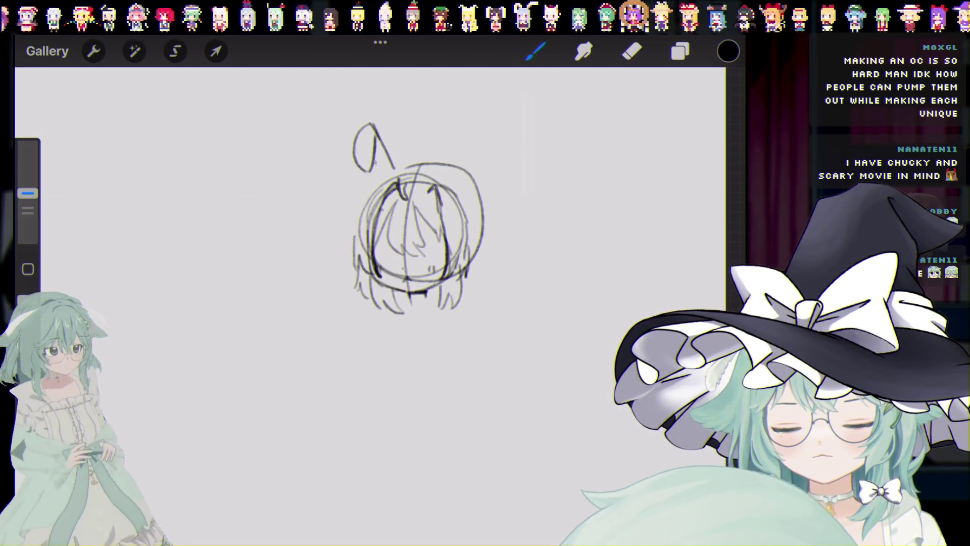
key(ctrl+z)
key(ctrl+z)
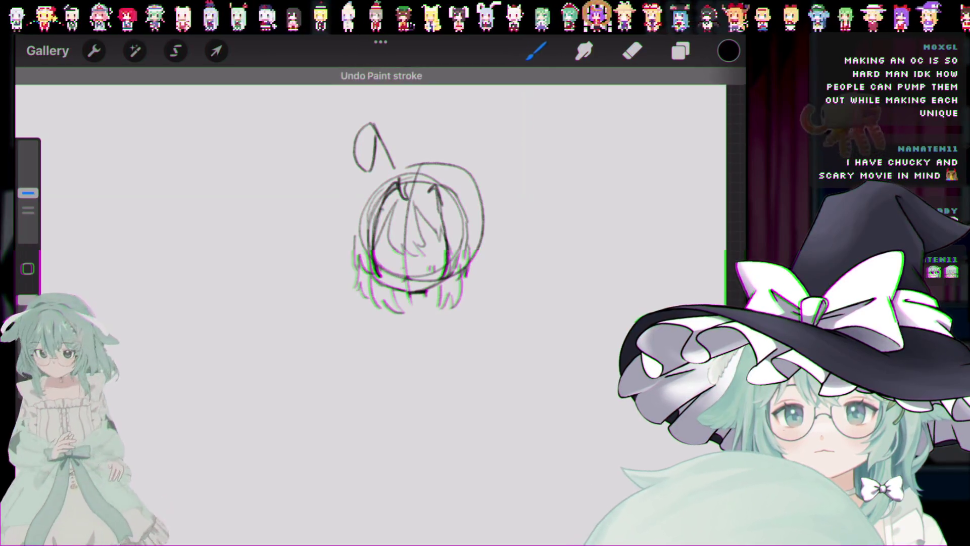
key(ctrl+z)
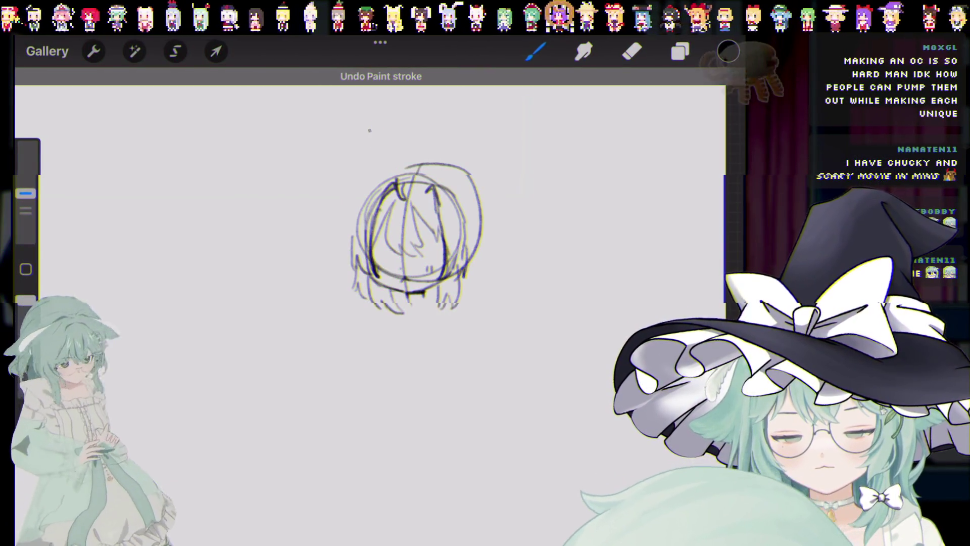
drag(368, 129, 382, 173)
key(ctrl+z)
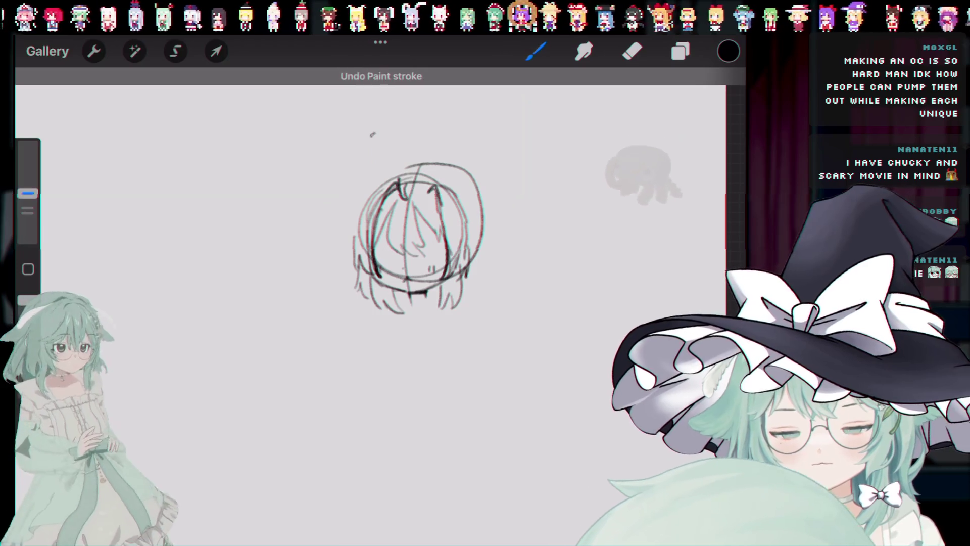
drag(373, 132, 389, 174)
key(ctrl+z)
drag(375, 135, 391, 173)
key(ctrl+z)
key(ctrl+z)
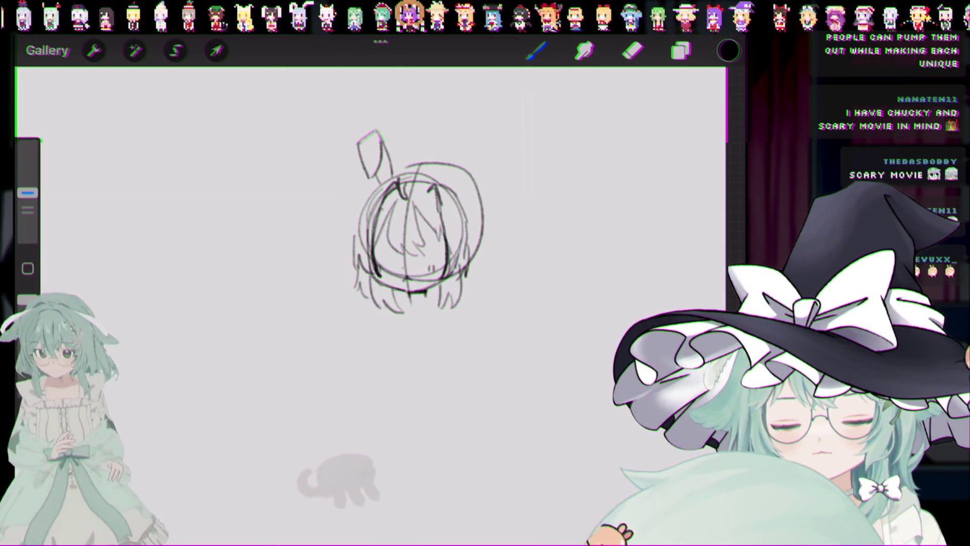
drag(454, 75, 428, 176)
Step: Draw the second ear's right side, restore it after undoing, then undo the last two strokes
key(ctrl+z)
key(ctrl+z)
key(ctrl+z)
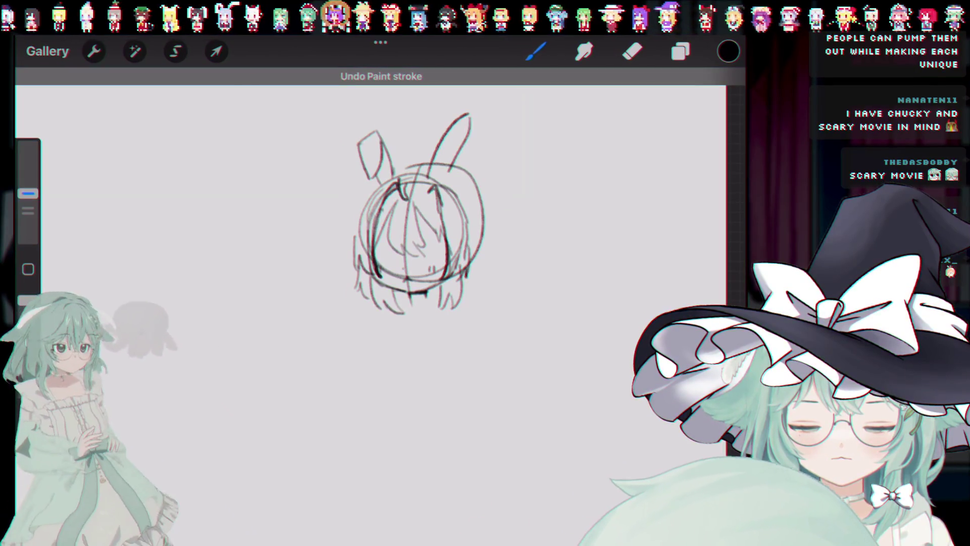
drag(473, 115, 444, 183)
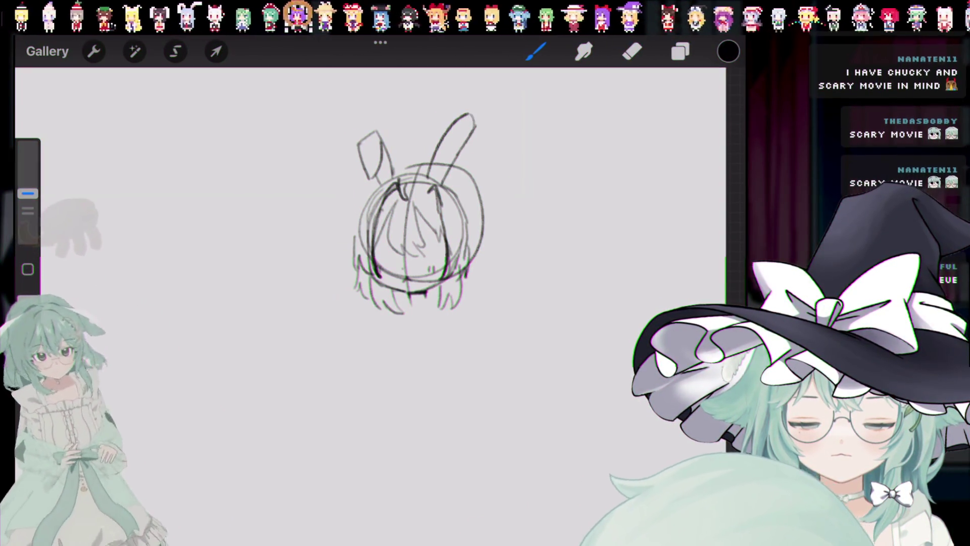
key(ctrl+z)
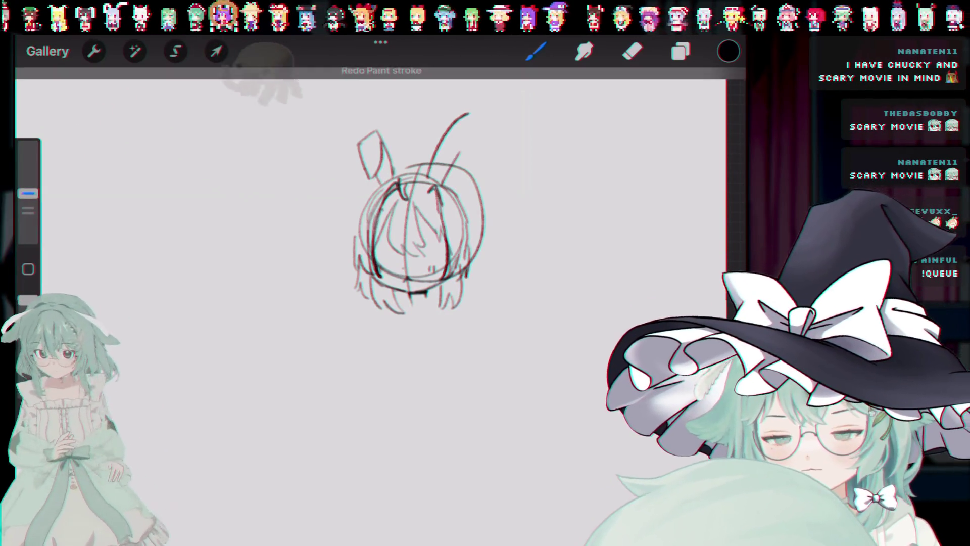
key(ctrl+shift+z)
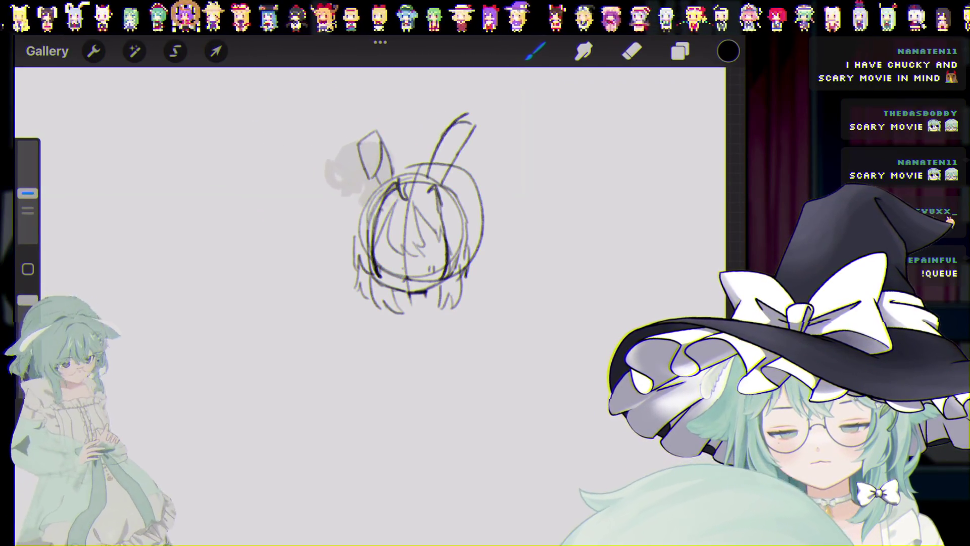
key(ctrl+z)
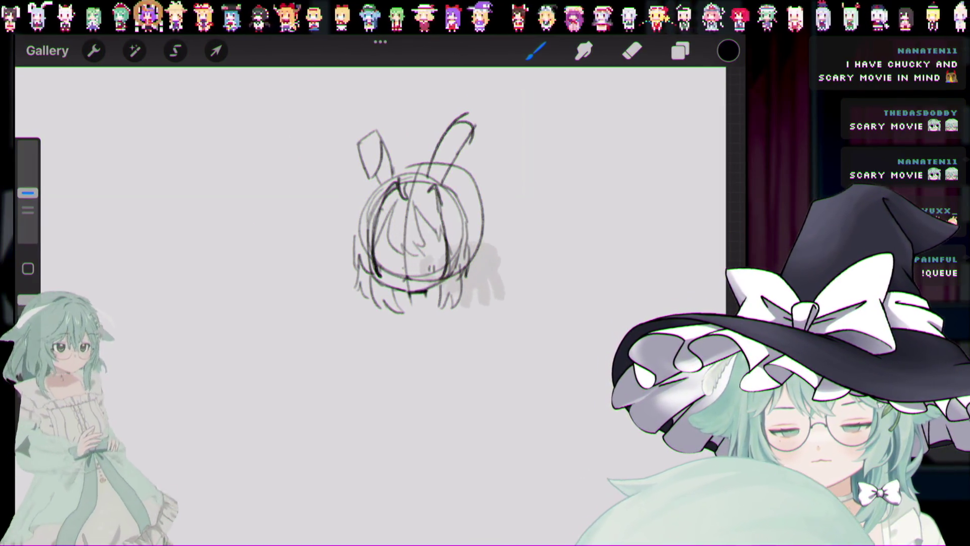
key(ctrl+z)
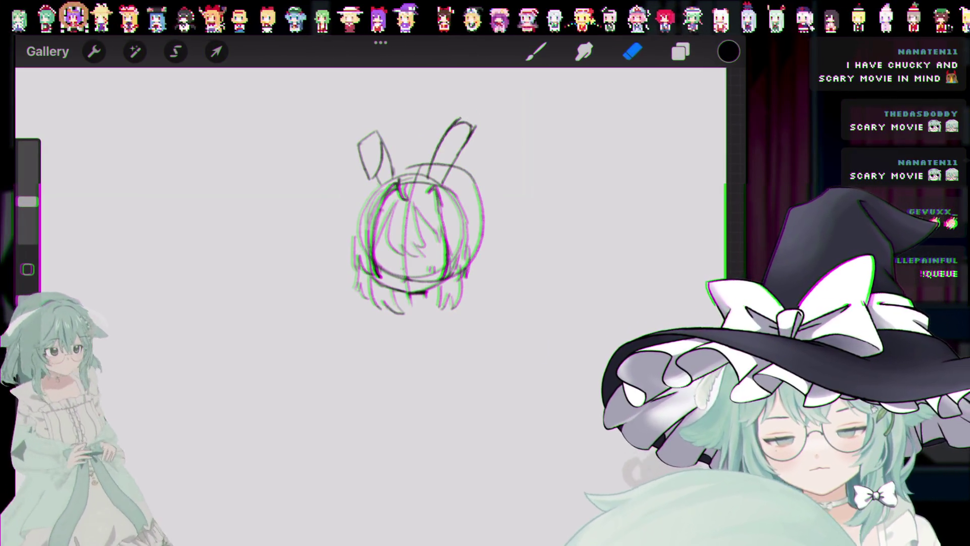
Step: Enlarge the eraser to about 28% and switch back to the brush
drag(28, 201, 28, 188)
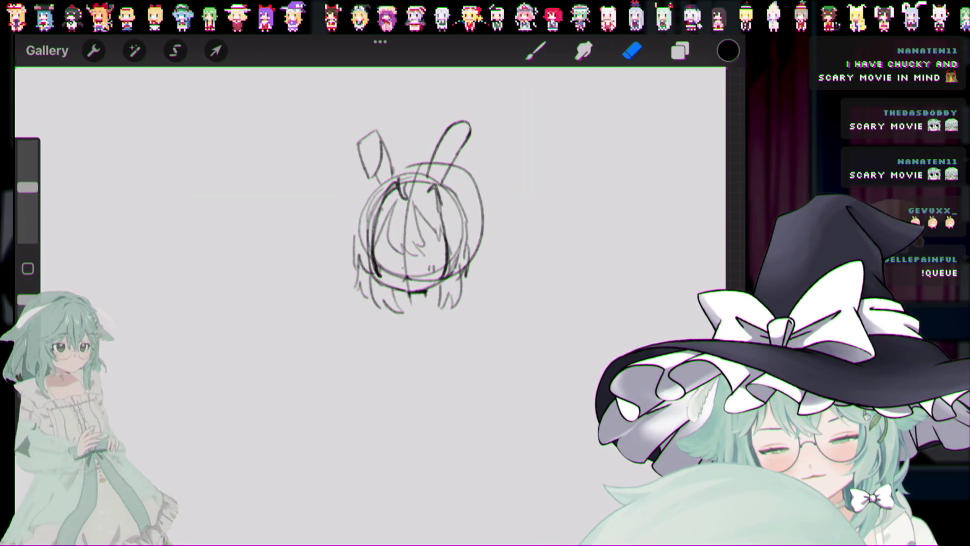
key(b)
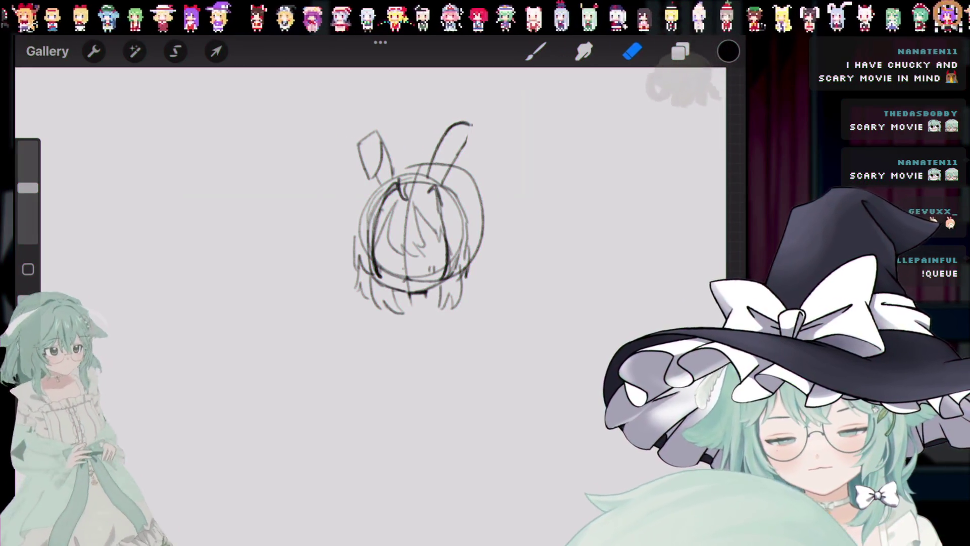
Step: Draw a curved stroke closing the right bunny ear's tip, then undo a misstroke
key(b)
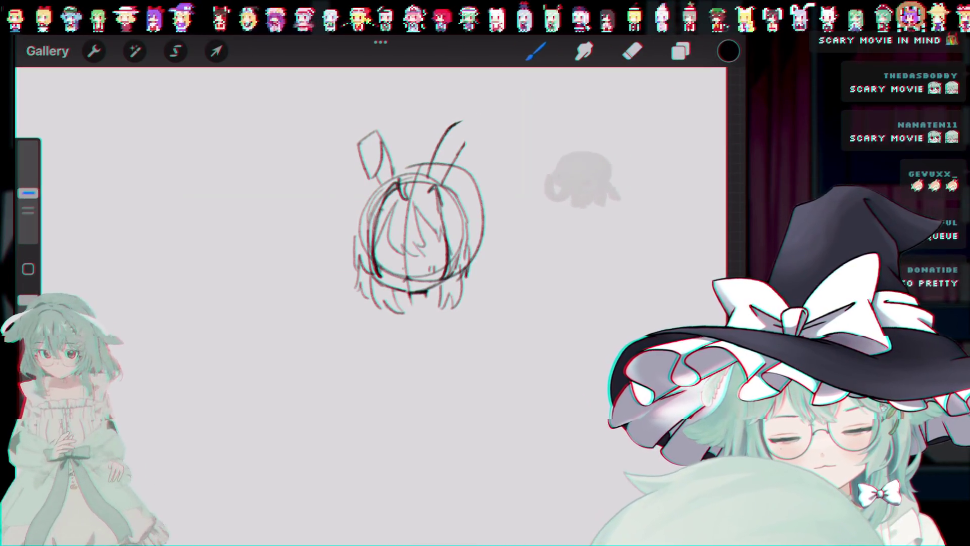
drag(456, 123, 465, 149)
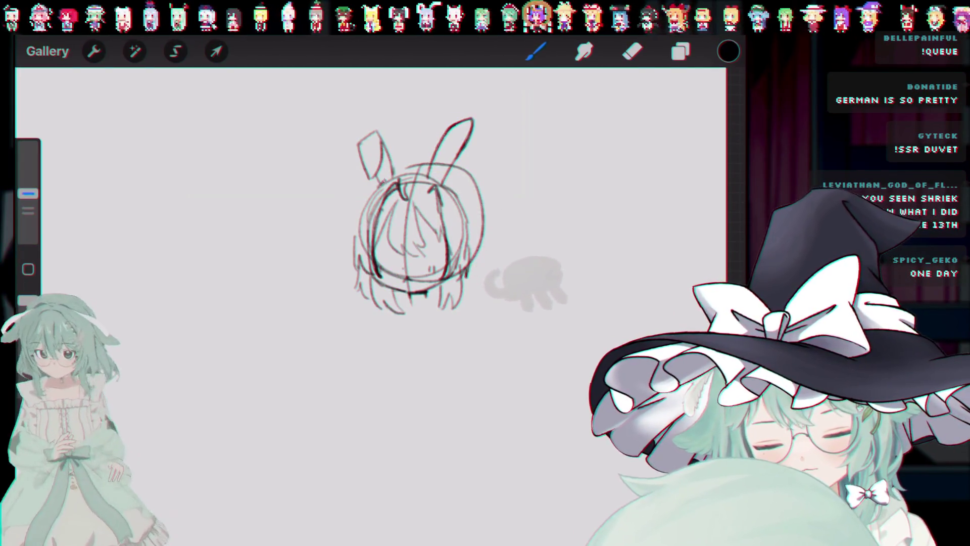
key(ctrl+z)
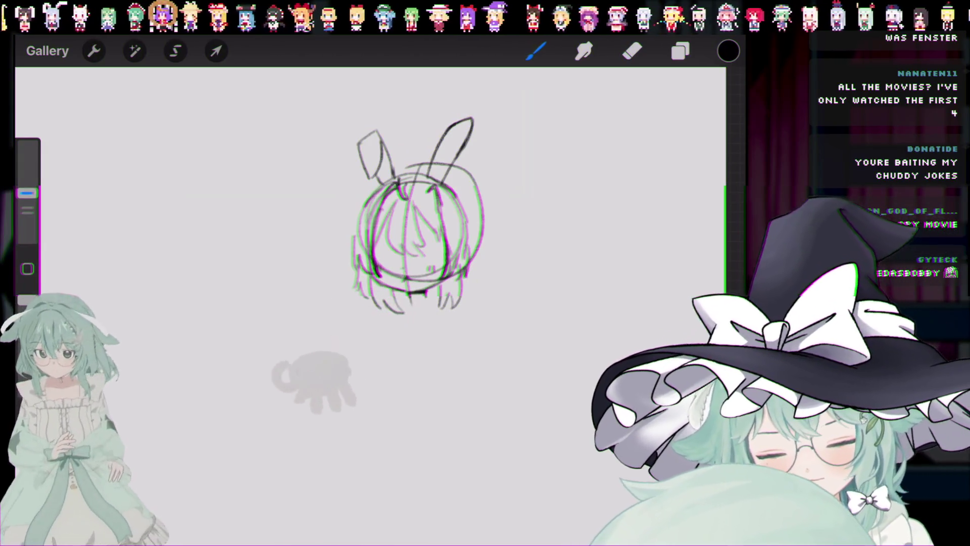
Step: Draw a hair tuft bowing out from the head's left side, undoing unwanted lines and a stray mark
drag(396, 151, 399, 197)
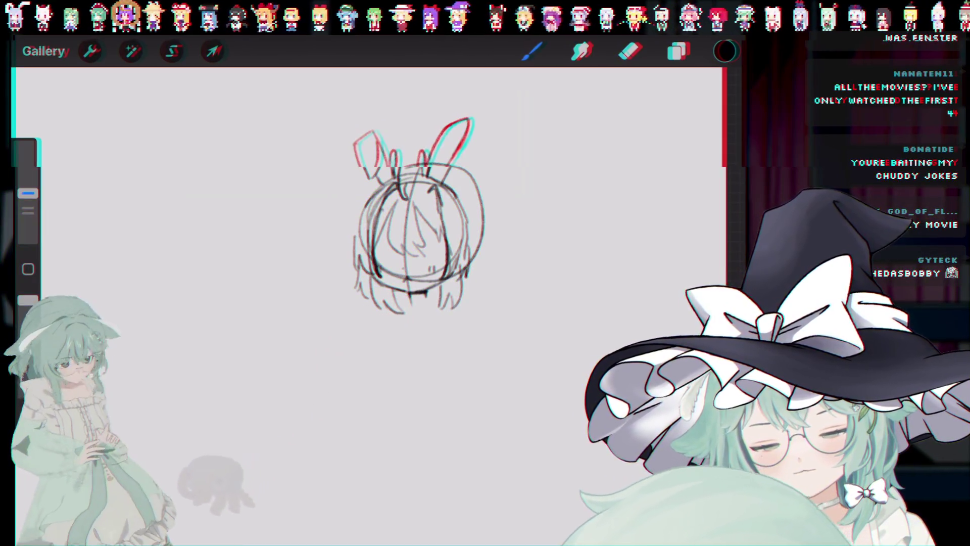
drag(346, 165, 354, 220)
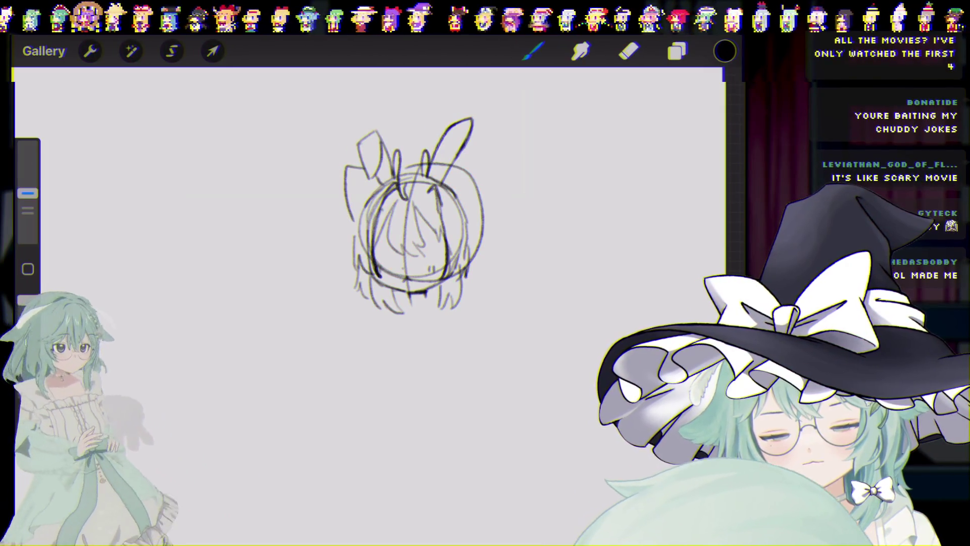
key(ctrl+z)
key(ctrl+z)
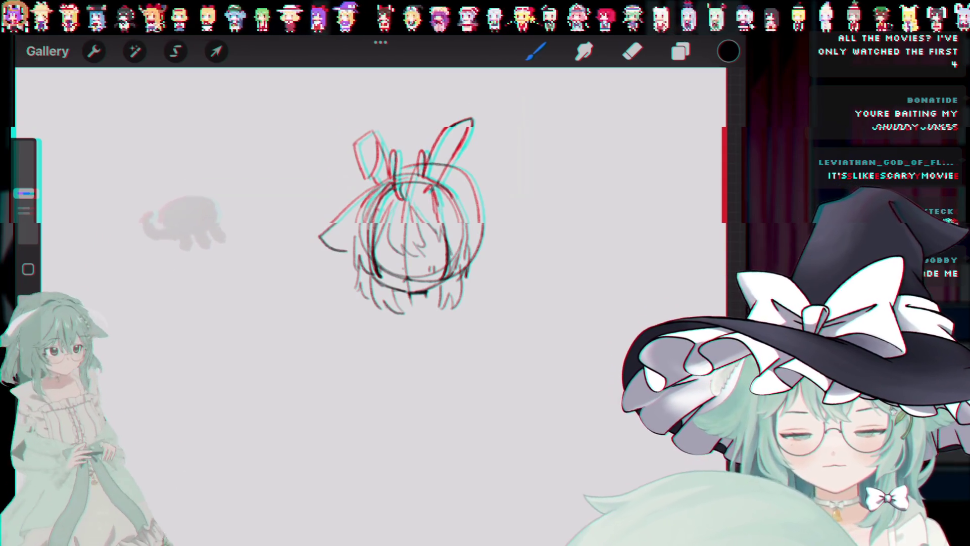
key(ctrl+z)
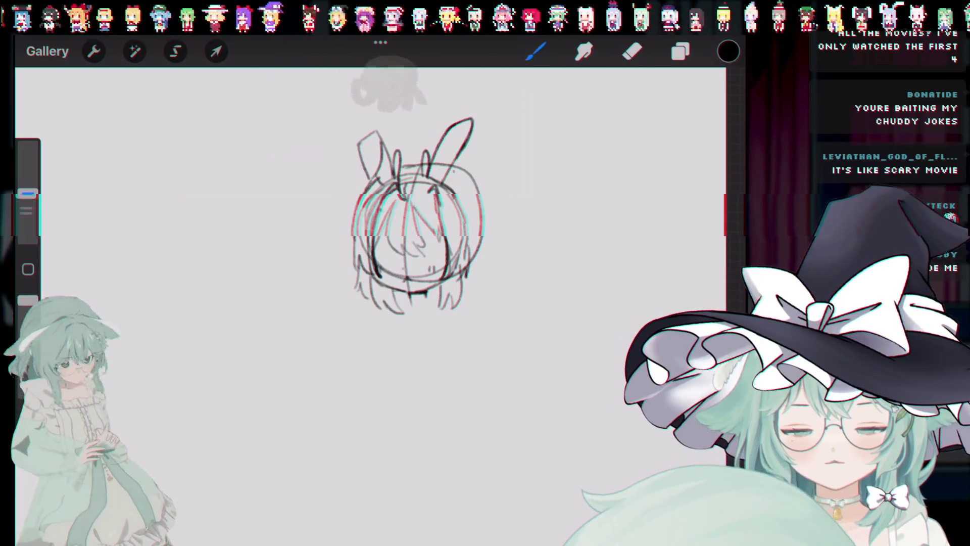
key(ctrl+z)
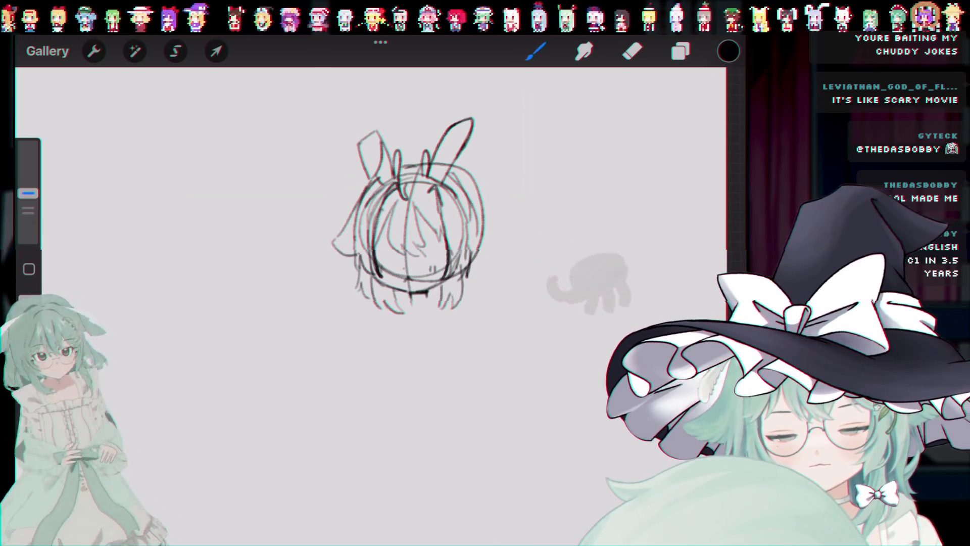
drag(360, 199, 353, 255)
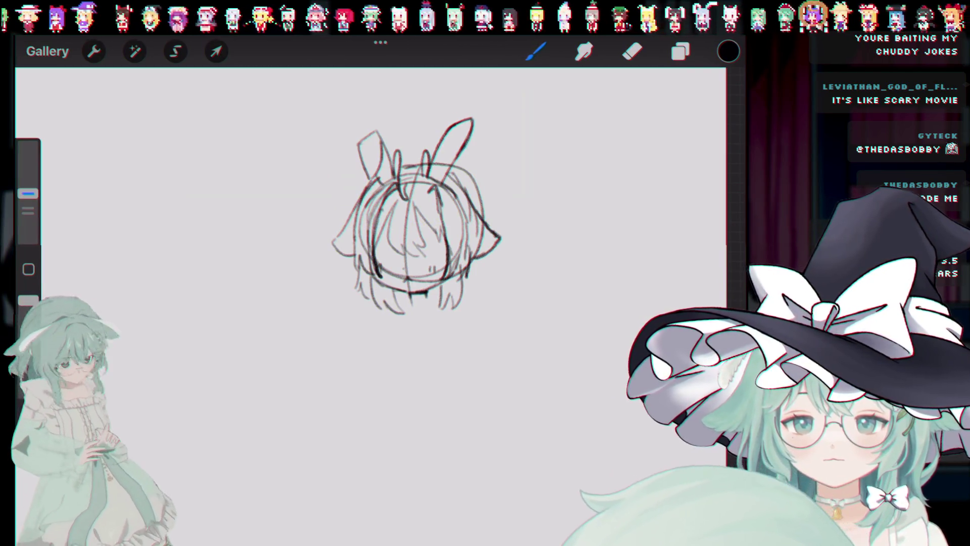
drag(412, 336, 424, 334)
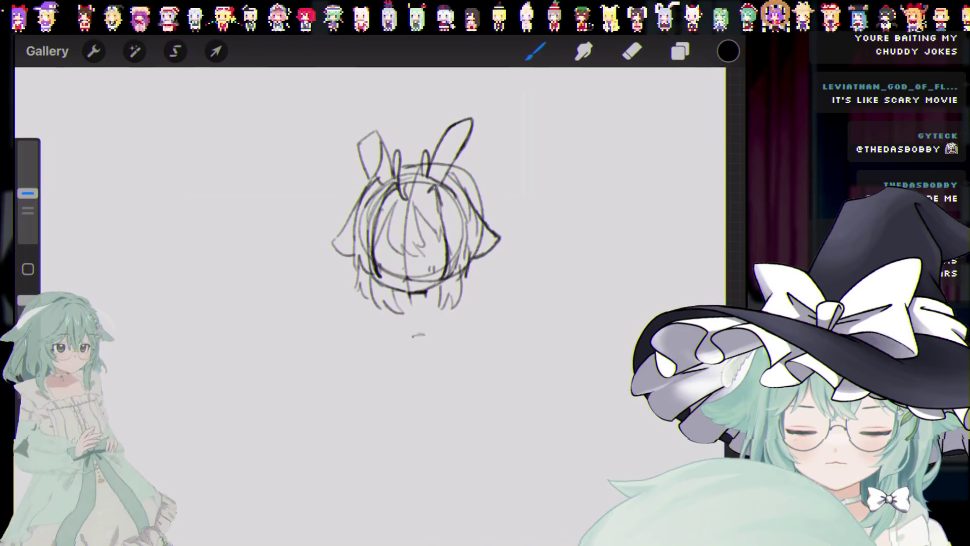
key(ctrl+z)
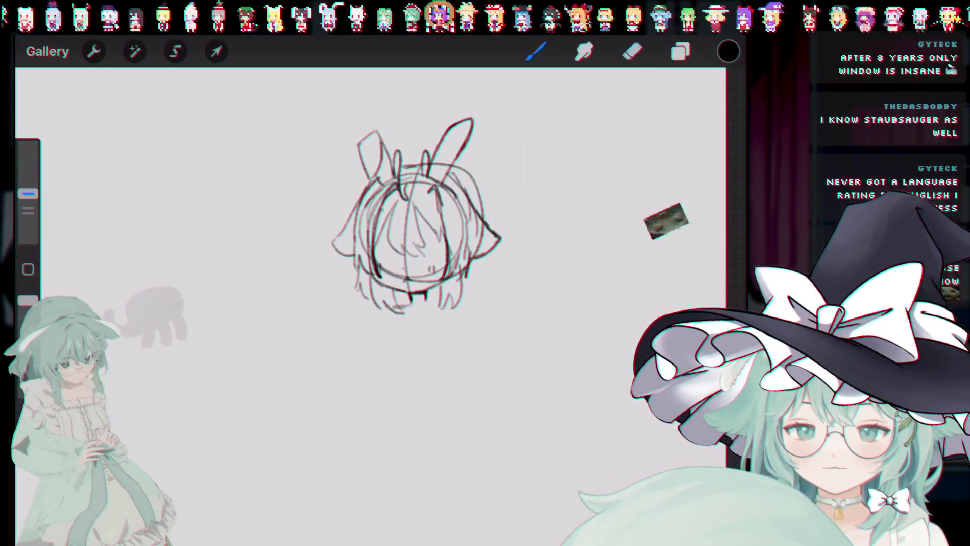
click(631, 51)
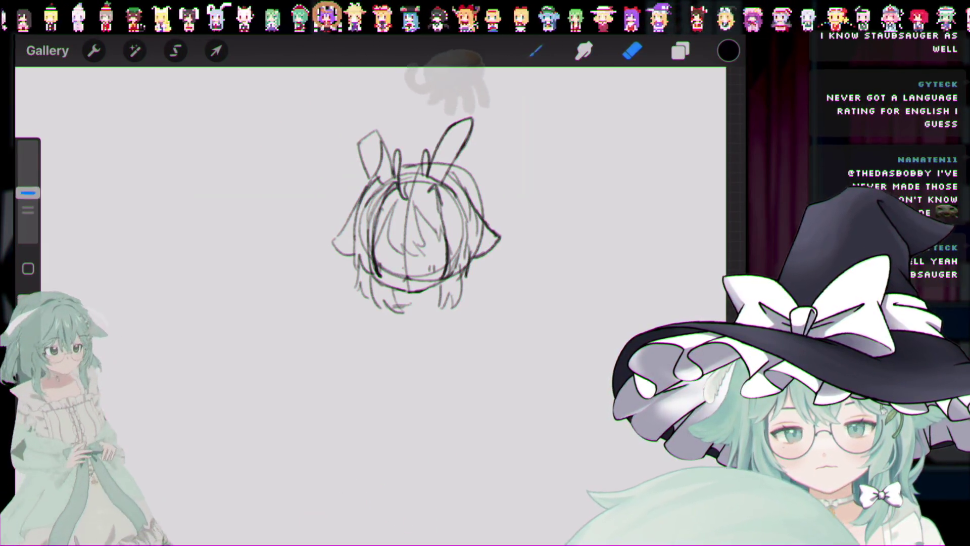
click(535, 51)
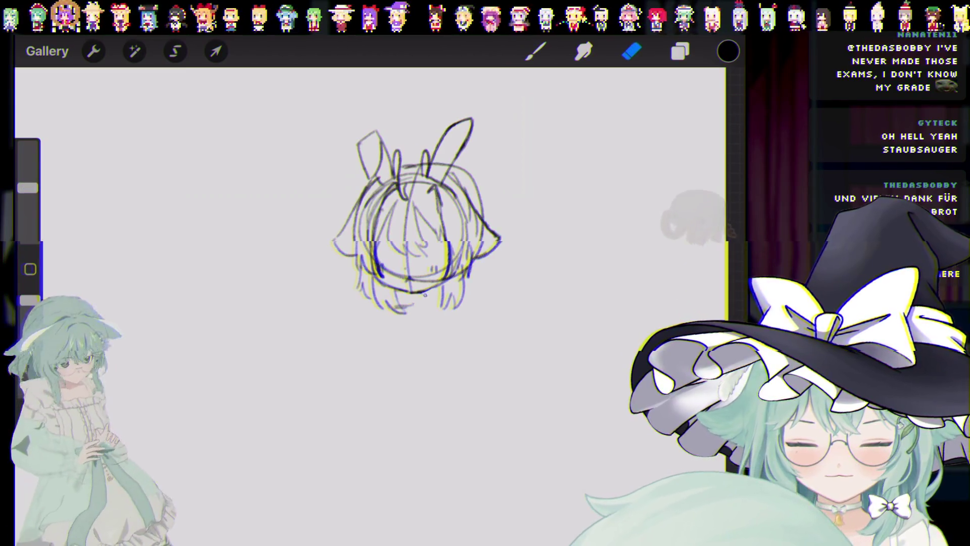
click(535, 51)
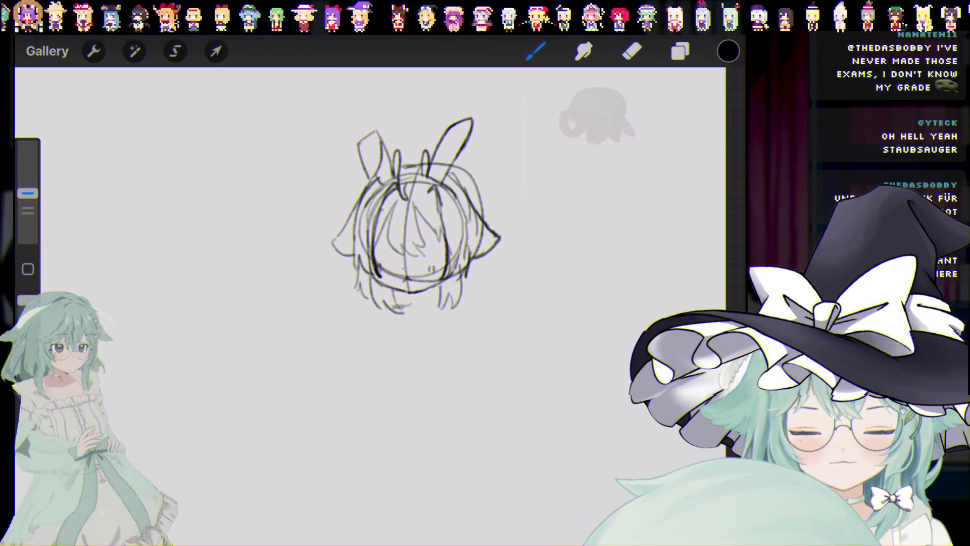
key(ctrl+z)
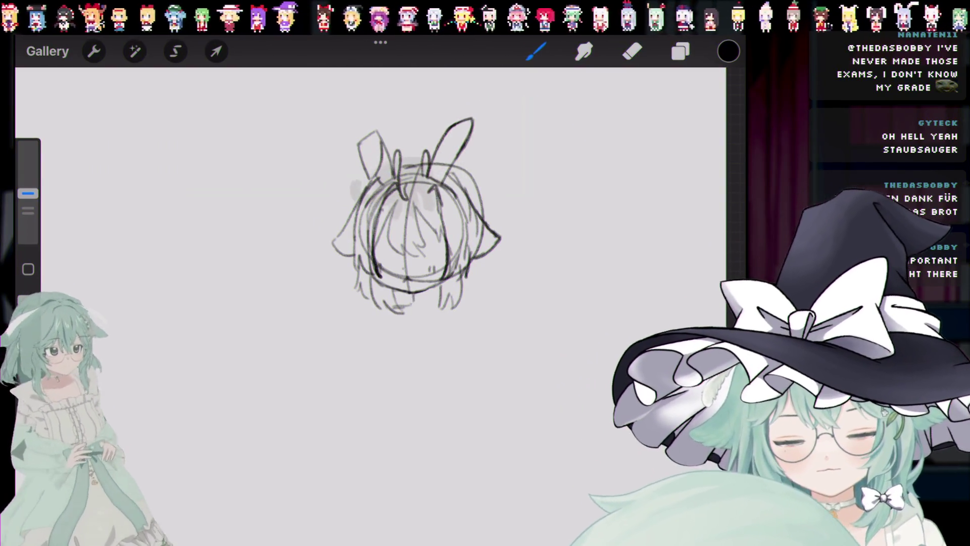
key(ctrl+z)
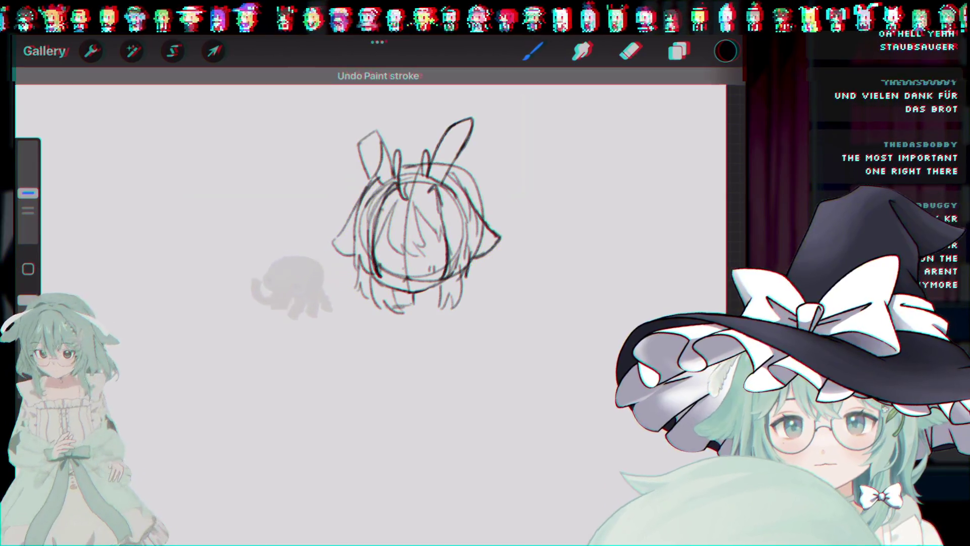
key(ctrl+z)
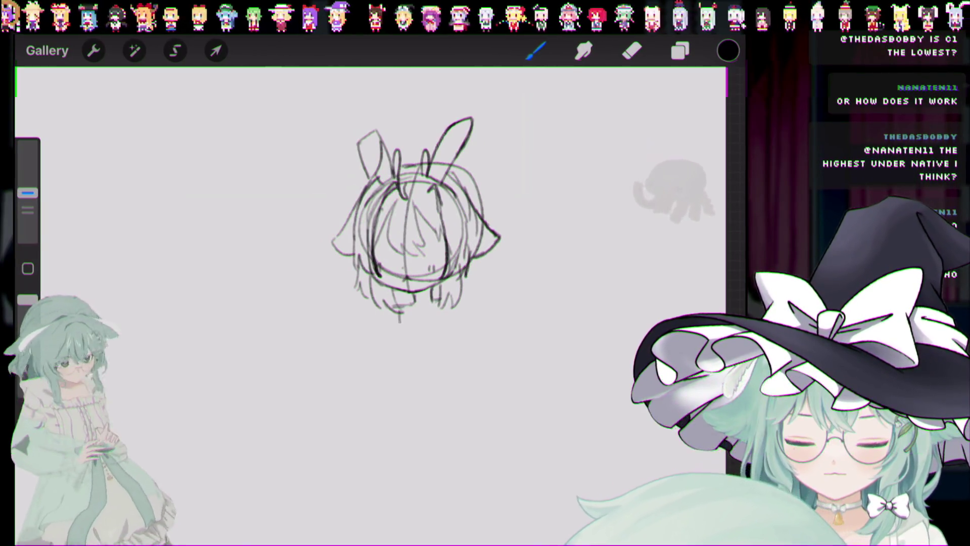
Step: Draw a neck line under the head and try the bow's right lobe, undoing and redoing strokes
drag(399, 309, 414, 341)
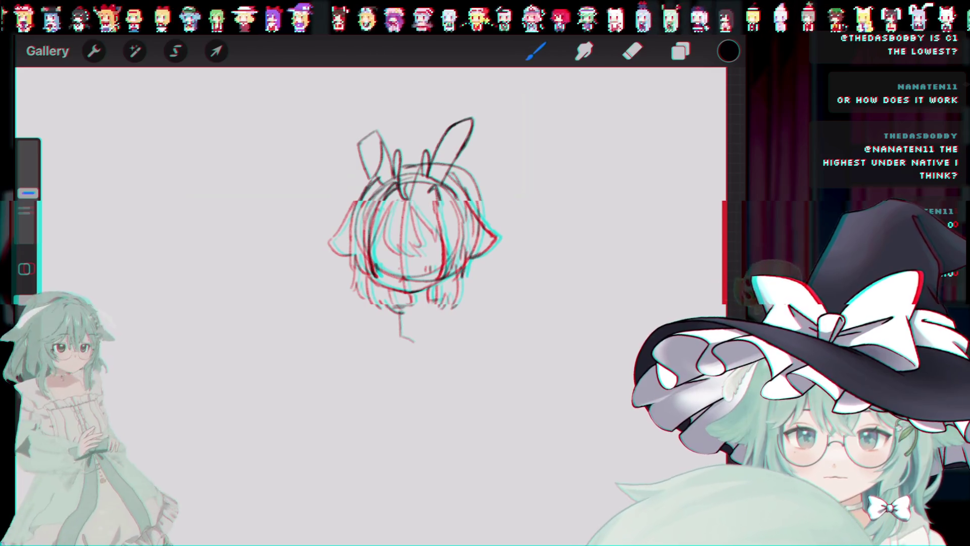
key(ctrl+z)
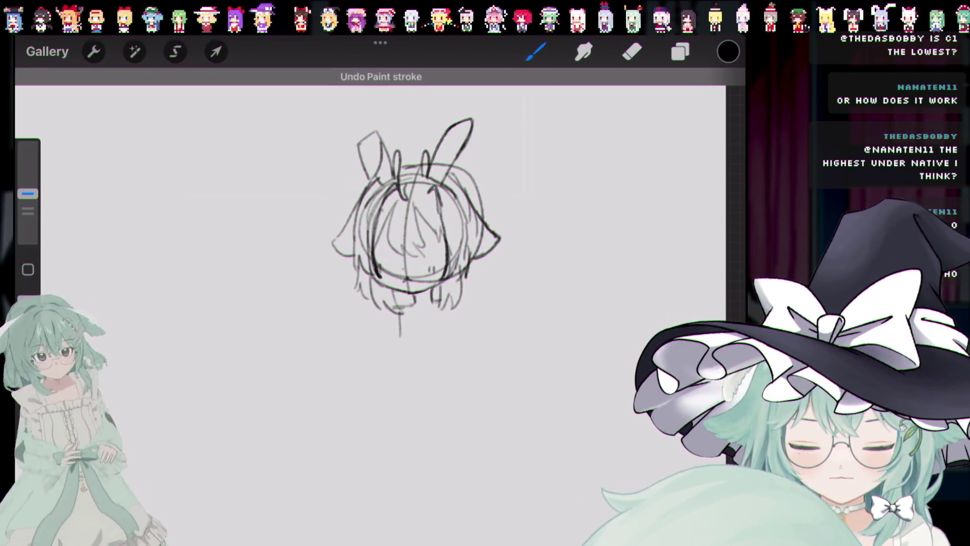
key(ctrl+z)
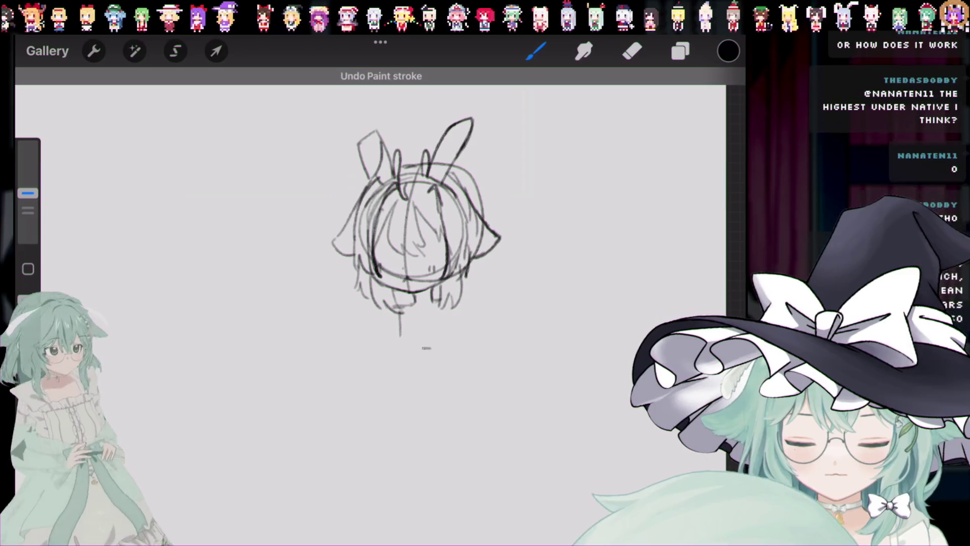
key(ctrl+shift+z)
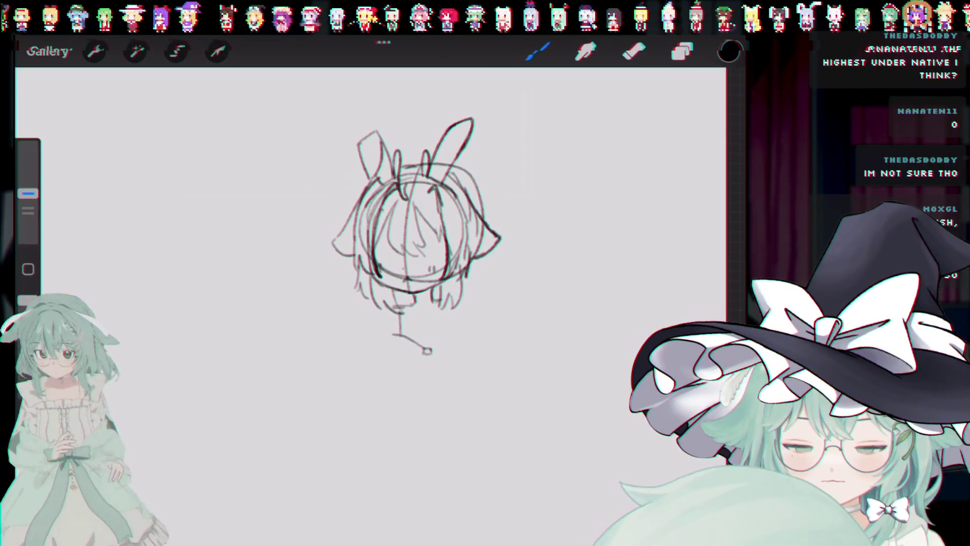
drag(427, 350, 458, 329)
key(ctrl+z)
drag(426, 350, 461, 369)
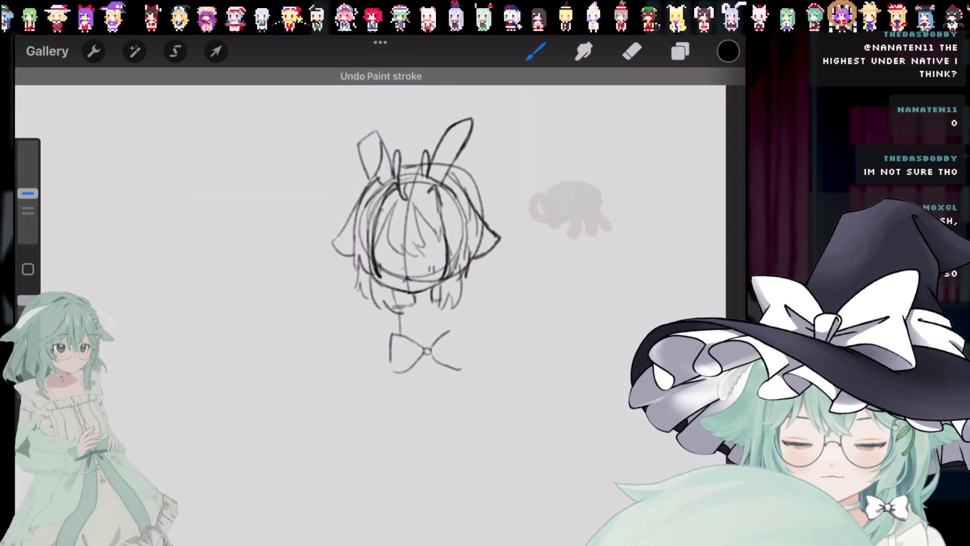
key(ctrl+z)
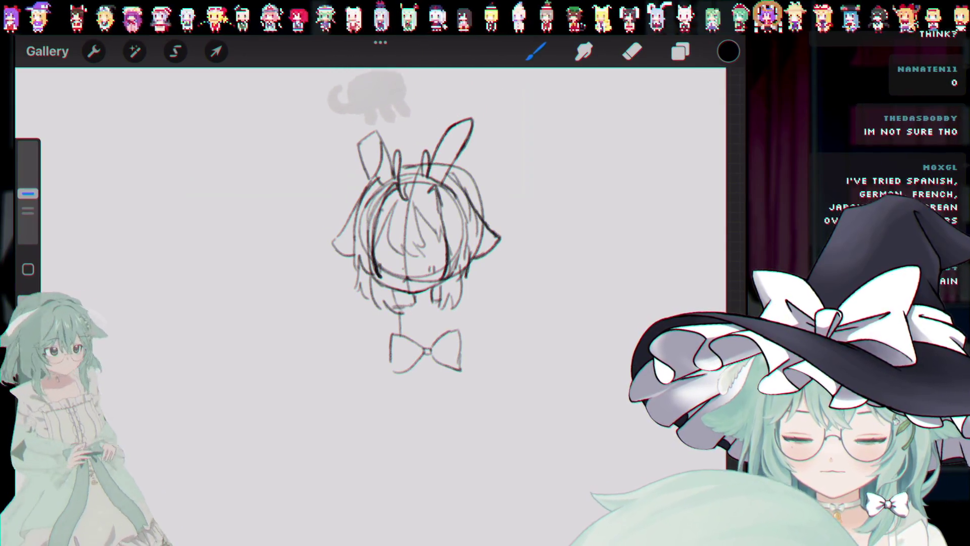
Step: Remove small stray strokes near the bow and test lines running down beneath it
key(ctrl+z)
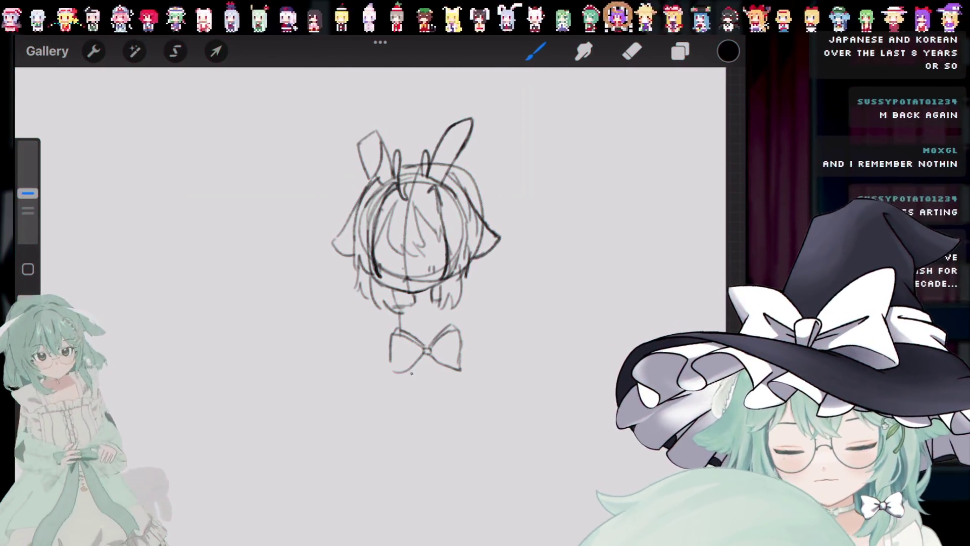
key(ctrl+z)
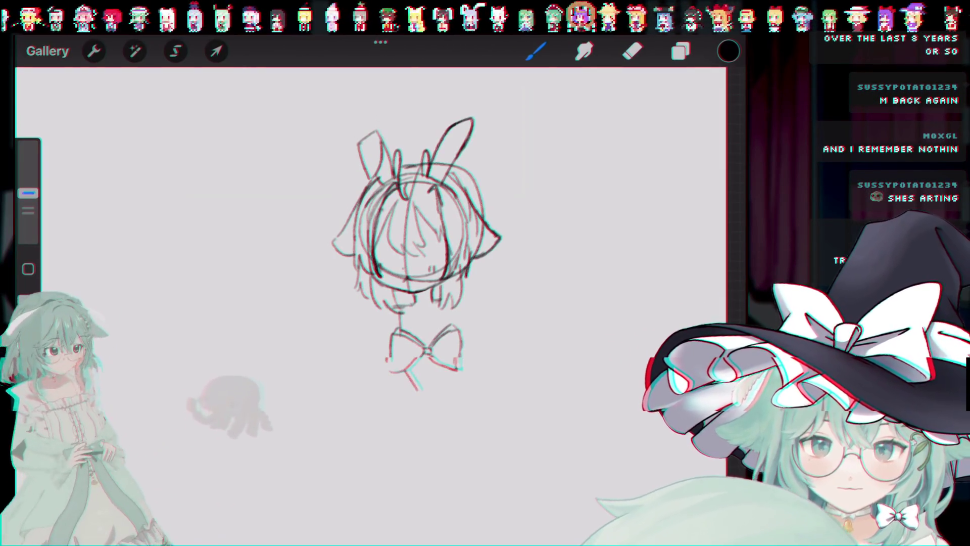
key(ctrl+z)
key(ctrl+z)
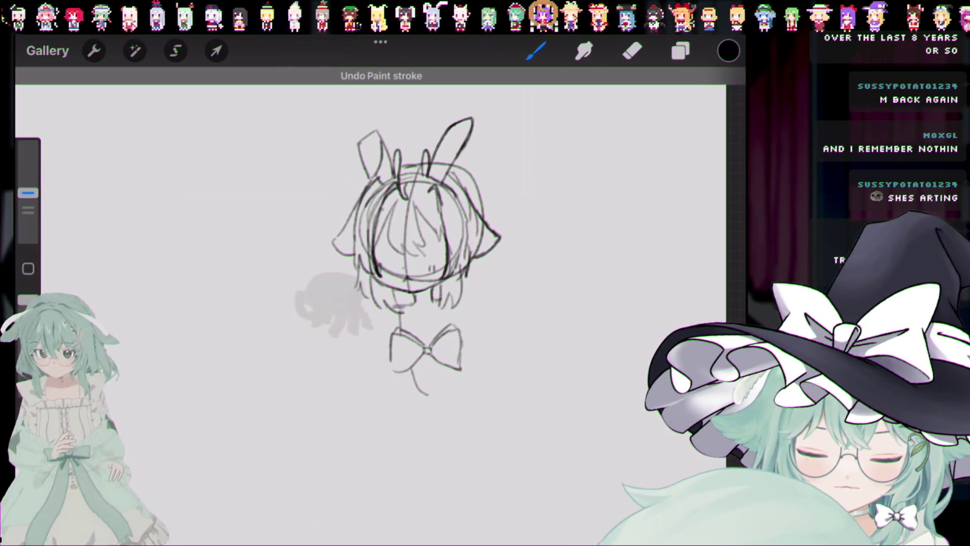
key(ctrl+z)
drag(444, 368, 428, 394)
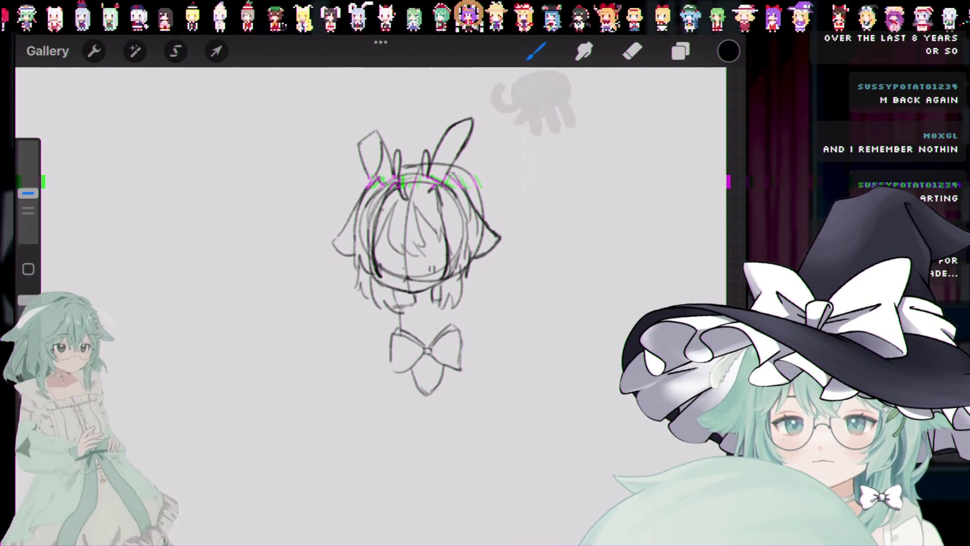
key(ctrl+z)
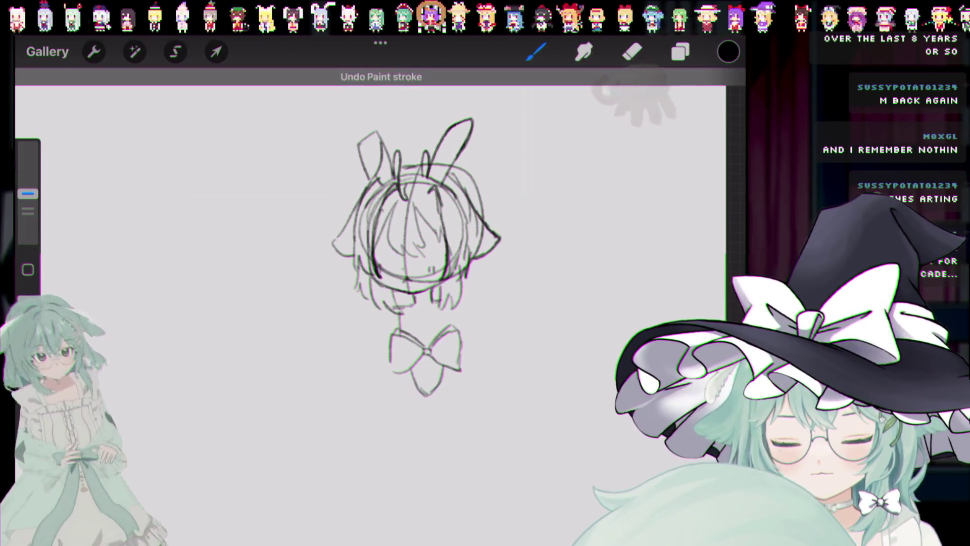
drag(424, 394, 407, 413)
key(ctrl+z)
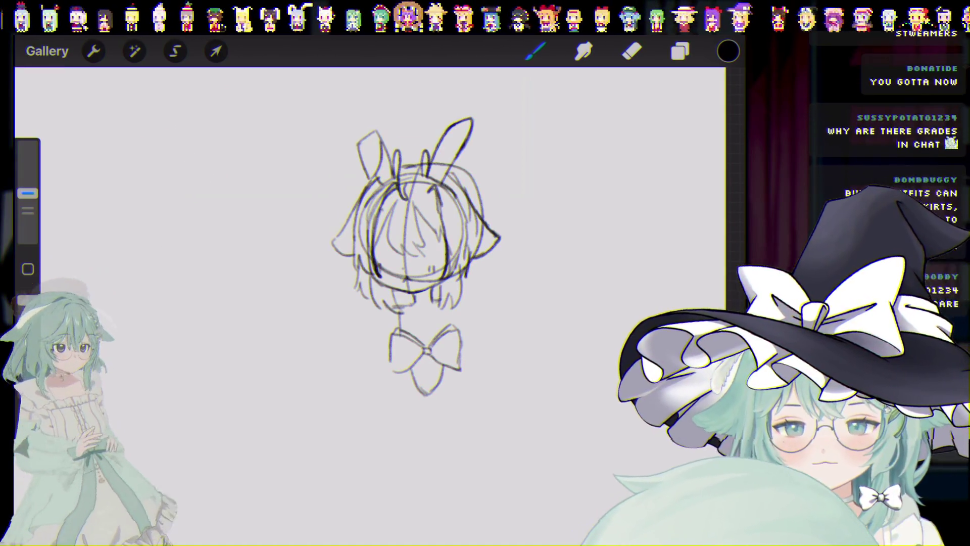
Step: Check the layer list, then try a vertical line below the bow several times, undoing each
click(680, 51)
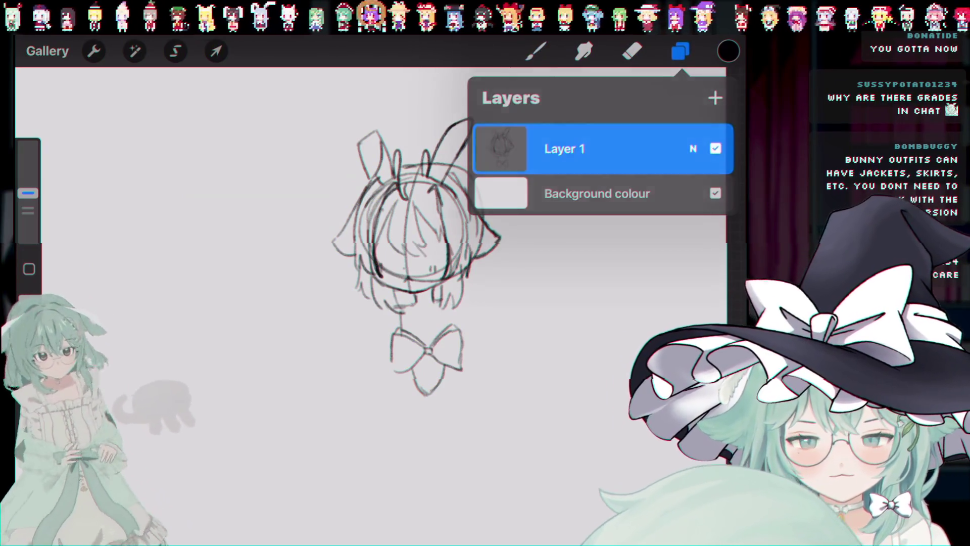
click(680, 51)
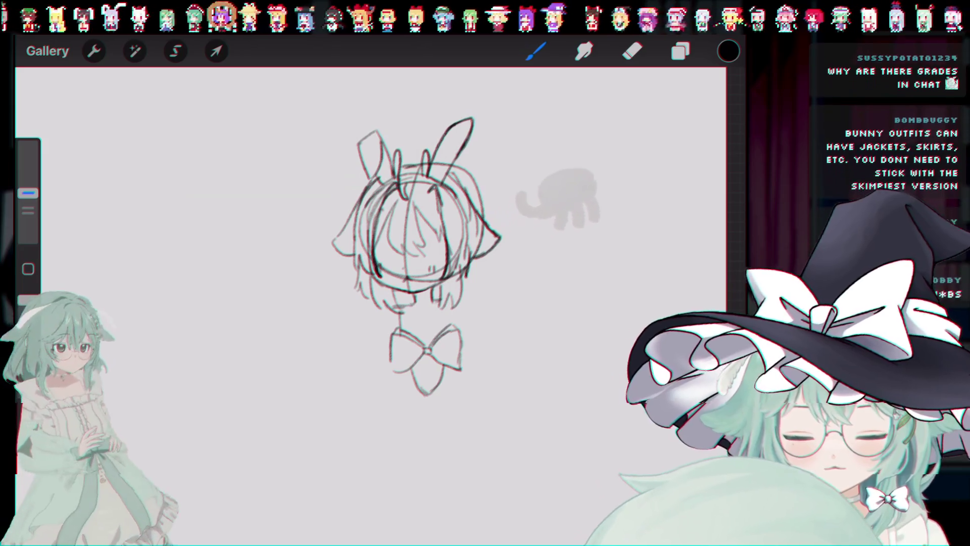
drag(397, 377, 395, 419)
key(ctrl+z)
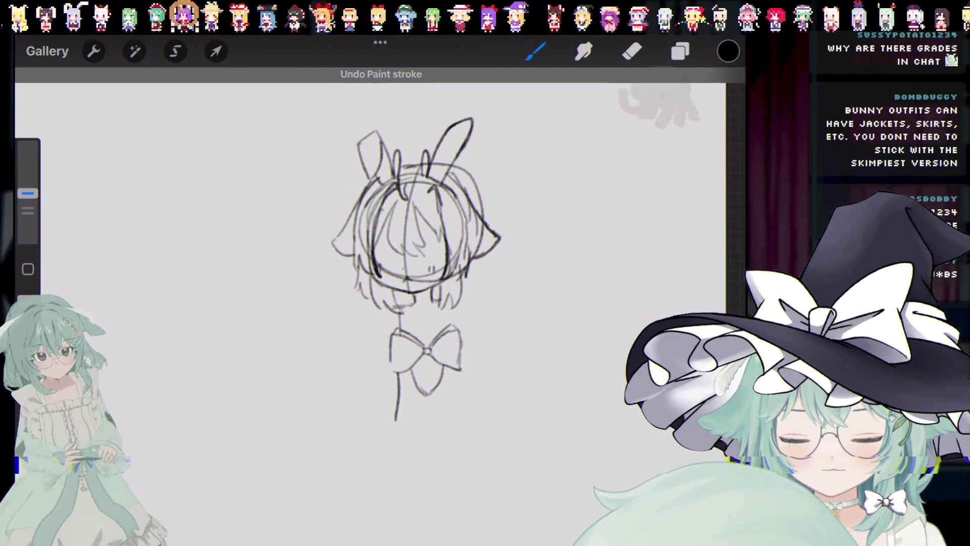
key(ctrl+z)
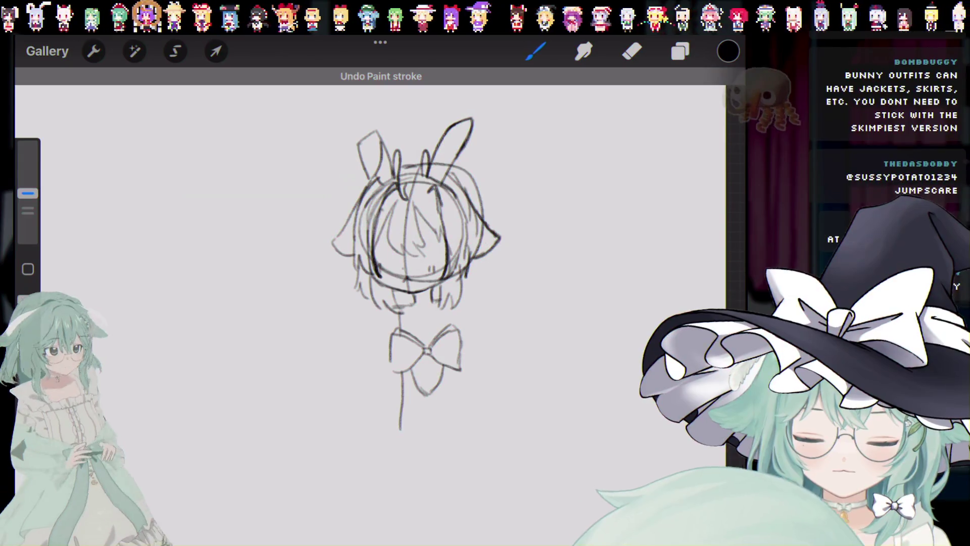
drag(403, 373, 400, 430)
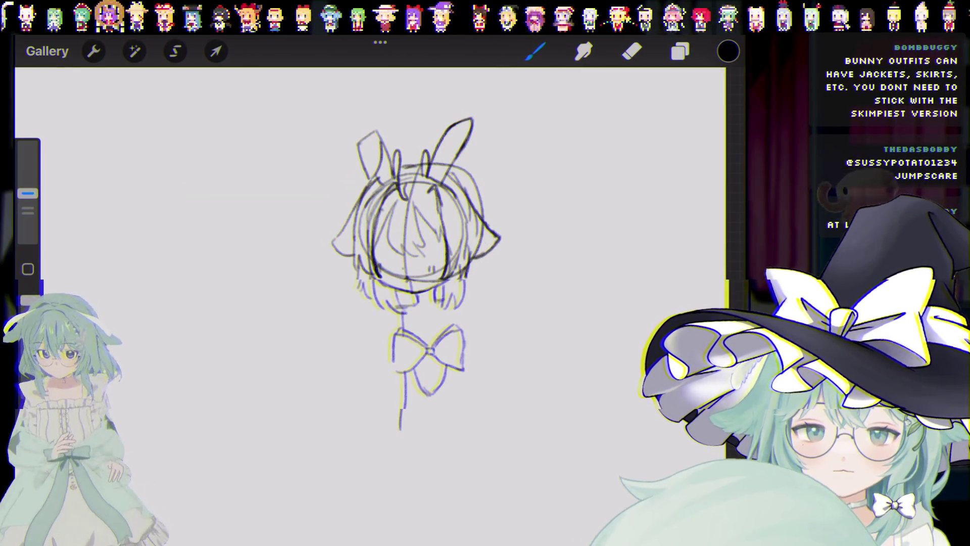
key(ctrl+z)
drag(403, 372, 399, 424)
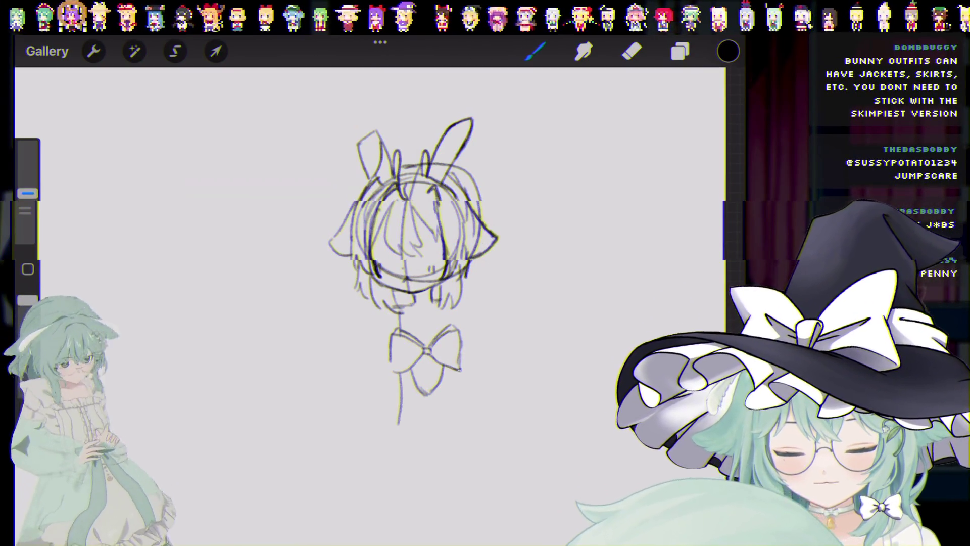
key(ctrl+z)
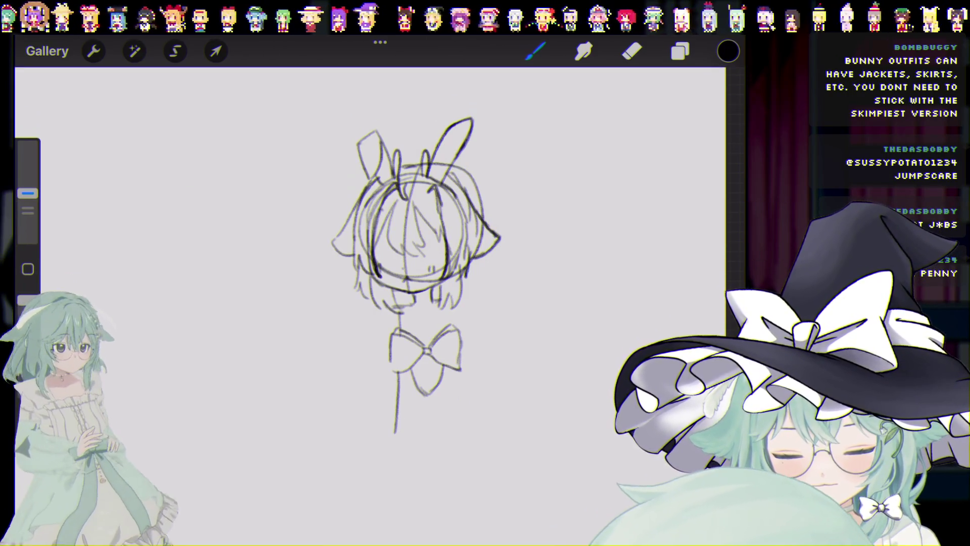
key(ctrl+z)
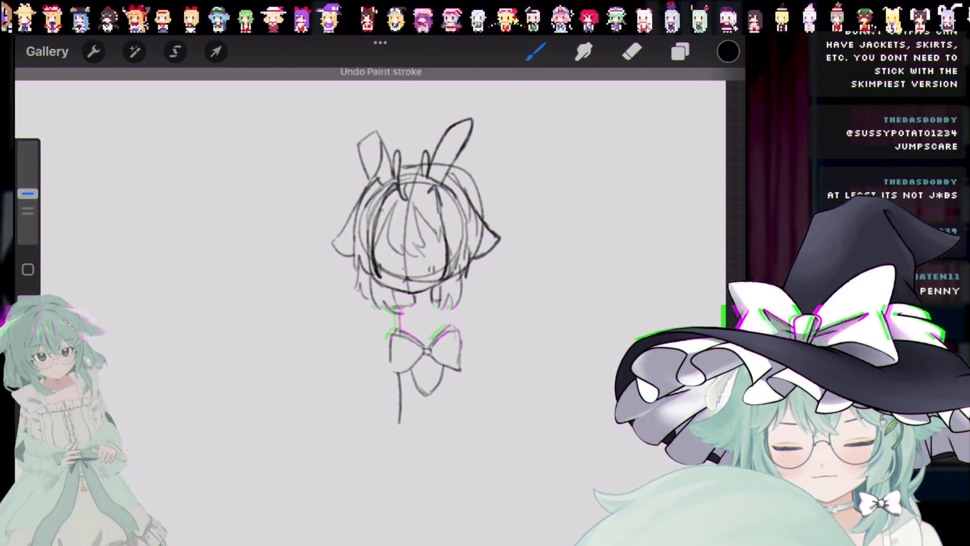
key(ctrl+z)
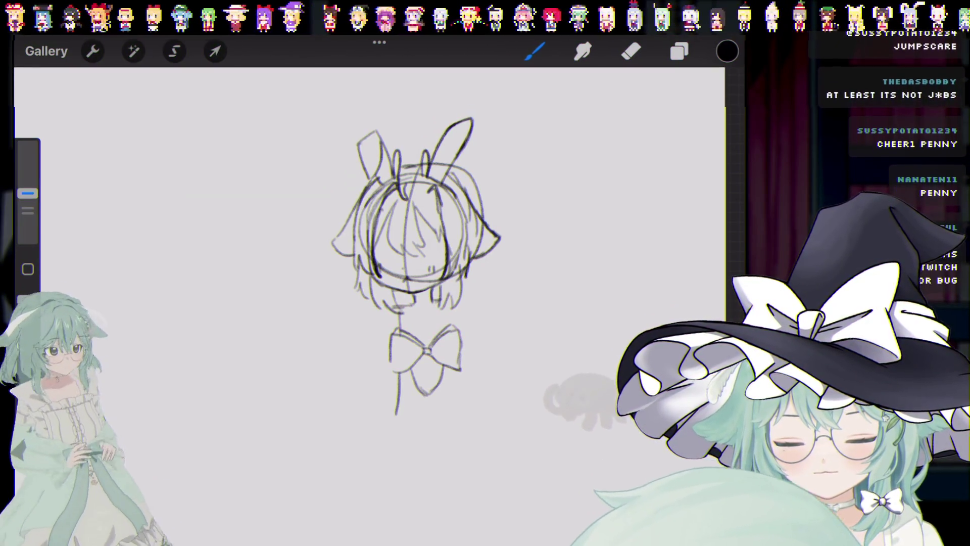
key(ctrl+z)
Step: Draw the left and right vertical body lines running down from the bow
drag(399, 373, 397, 410)
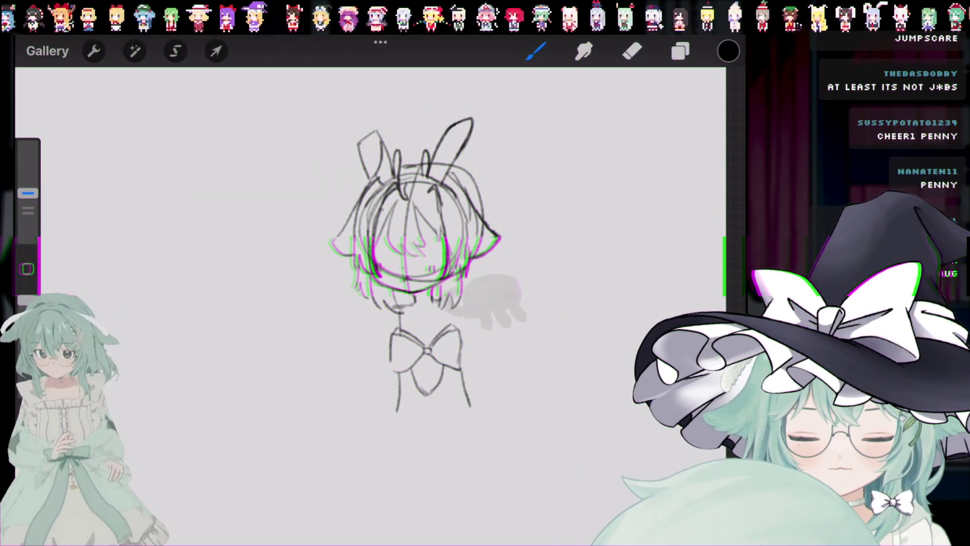
drag(460, 372, 469, 407)
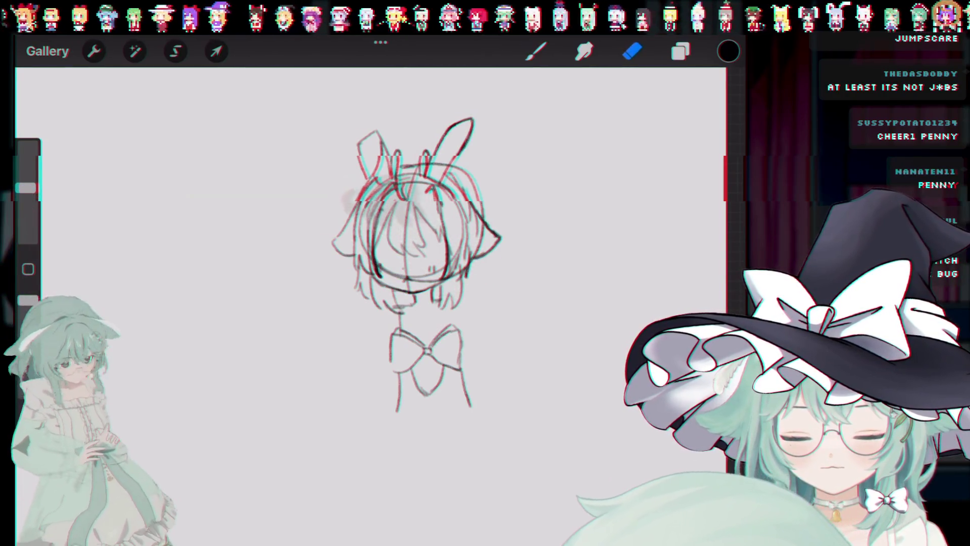
key(b)
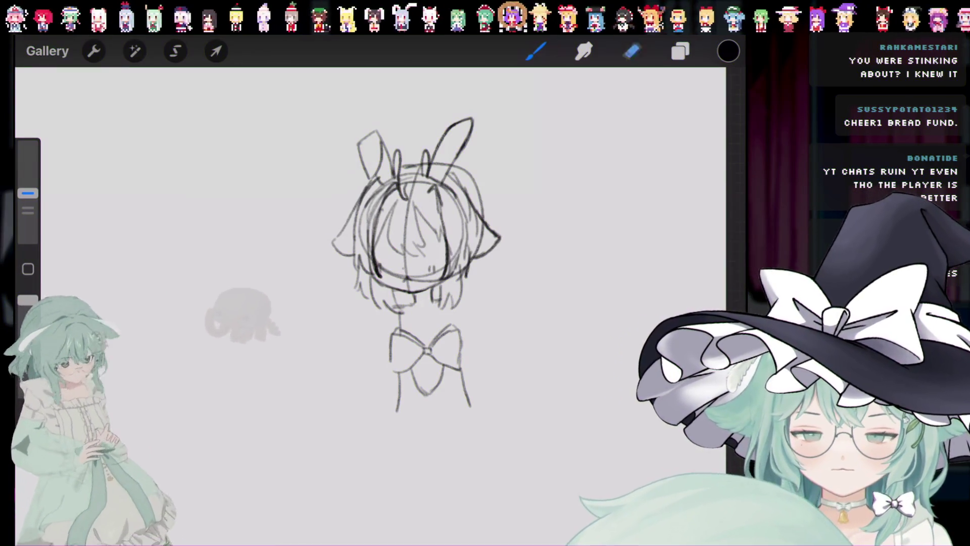
Step: Erase the bow's left loop and the lower ends of the lines beneath it, with the eraser at about 86%
drag(399, 388, 396, 420)
drag(463, 376, 466, 411)
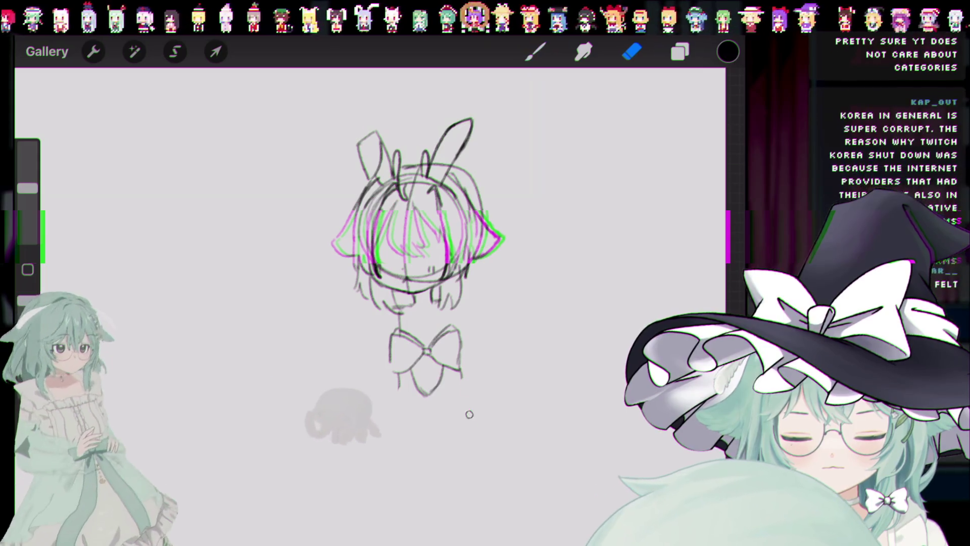
drag(27, 187, 27, 152)
mouse_move(393, 371)
mouse_down()
mouse_move(394, 338)
mouse_move(411, 407)
mouse_move(433, 362)
mouse_up()
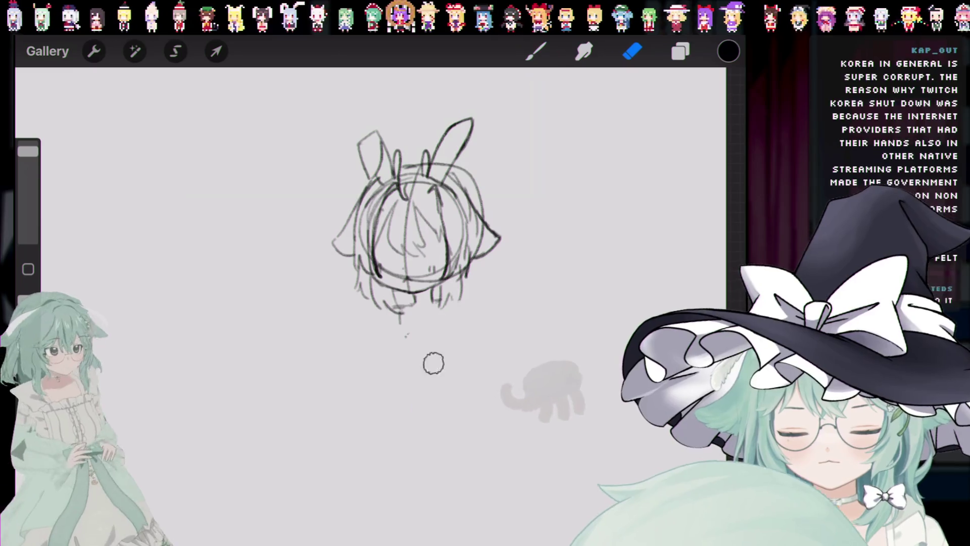
Step: Extend the centre line below the head as a neck line, undoing the stray right-side stroke
key(b)
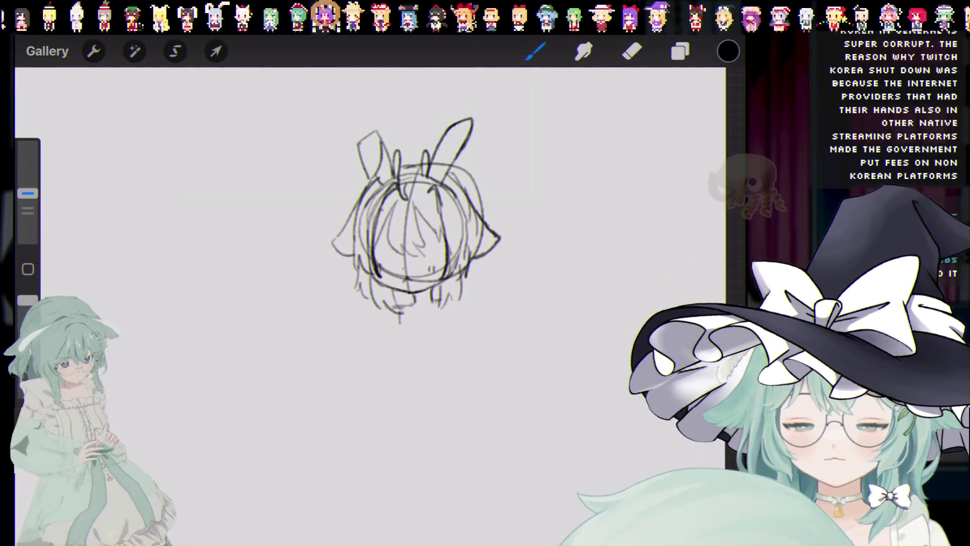
drag(399, 316, 399, 335)
drag(446, 306, 447, 334)
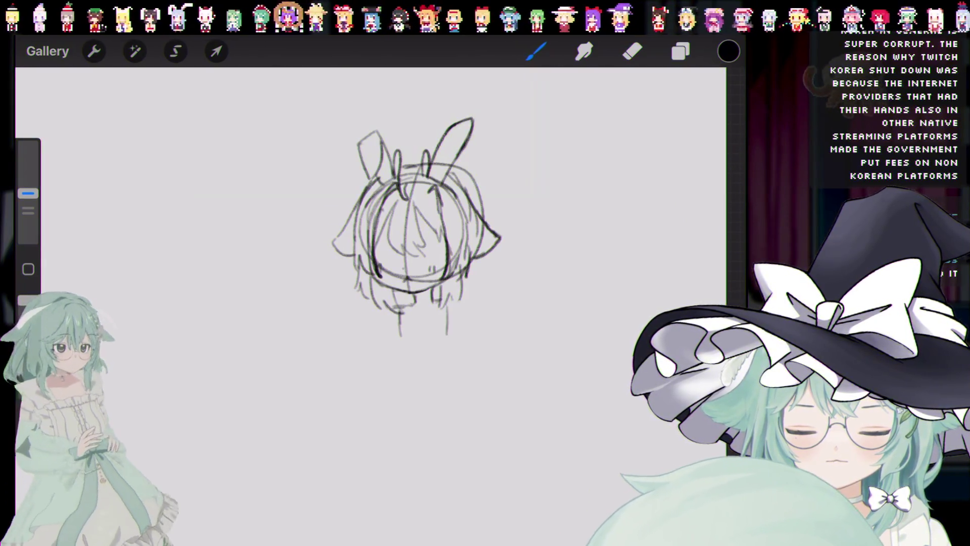
key(ctrl+z)
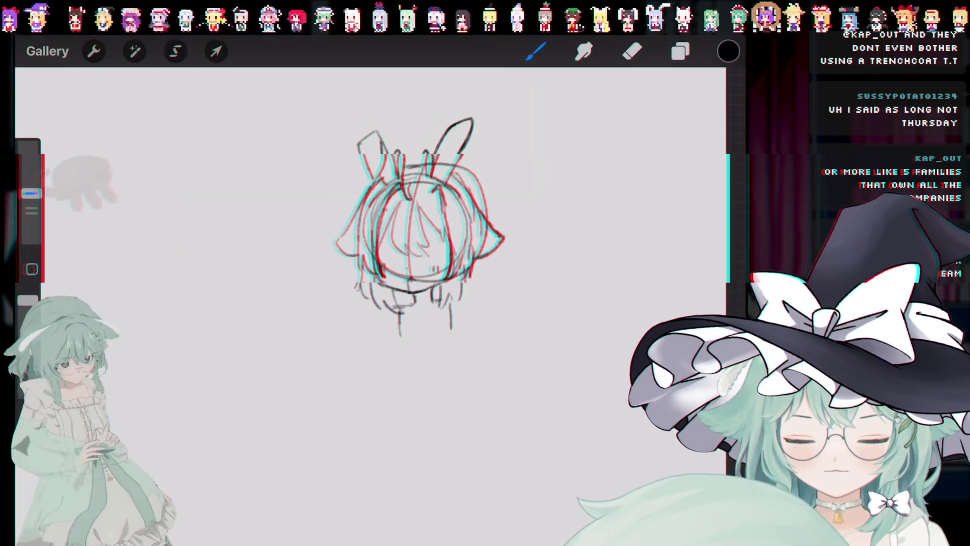
Step: Add Layer 2 above the sketch and fade the sketch layer to about 24% opacity
click(680, 51)
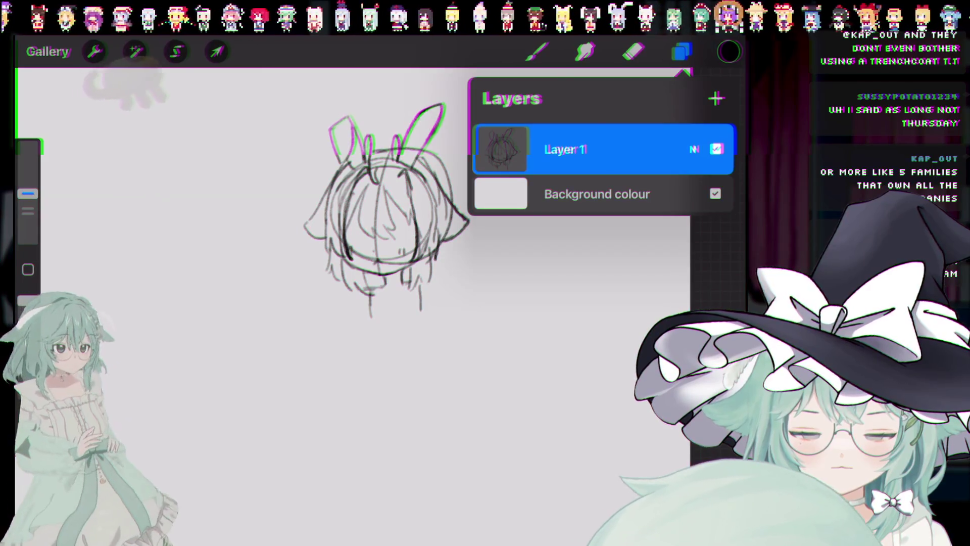
click(715, 98)
click(693, 200)
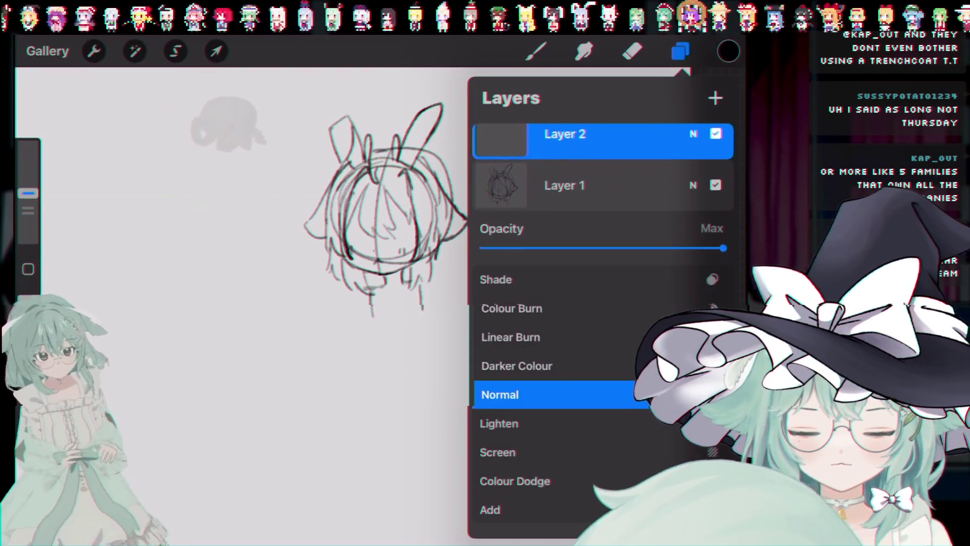
drag(723, 232, 540, 232)
click(693, 200)
click(535, 51)
Step: Undo a test eye stroke on the face and set the brush size to about 19%
scroll(384, 227, up, 3)
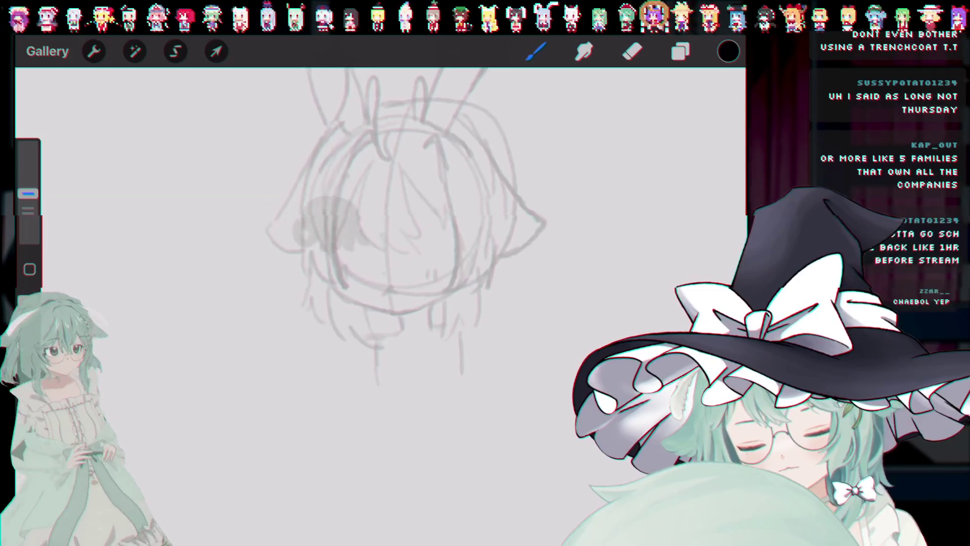
drag(326, 237, 356, 243)
key(ctrl+z)
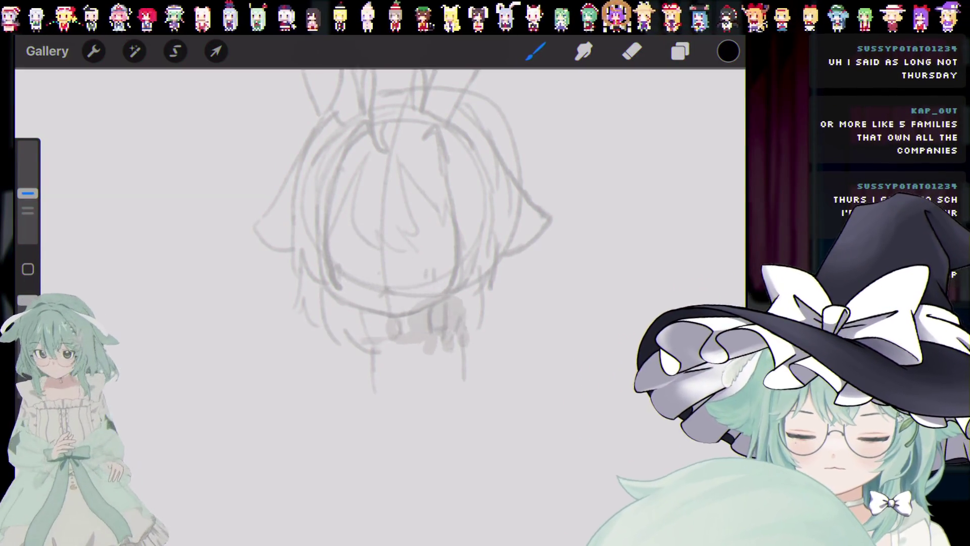
drag(28, 194, 28, 207)
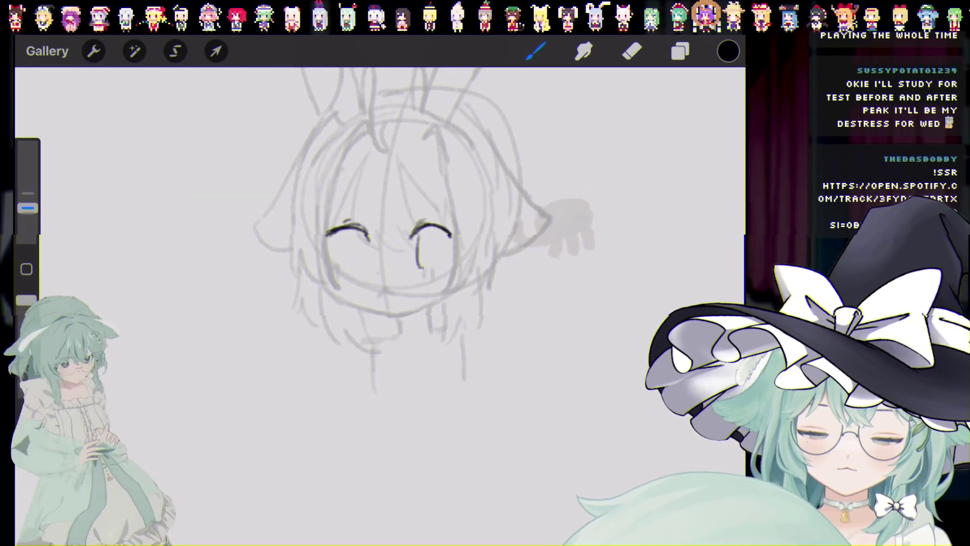
Step: Replace the L-shaped stroke under the right eye with a downward stroke, then undo it
drag(418, 235, 438, 267)
key(ctrl+z)
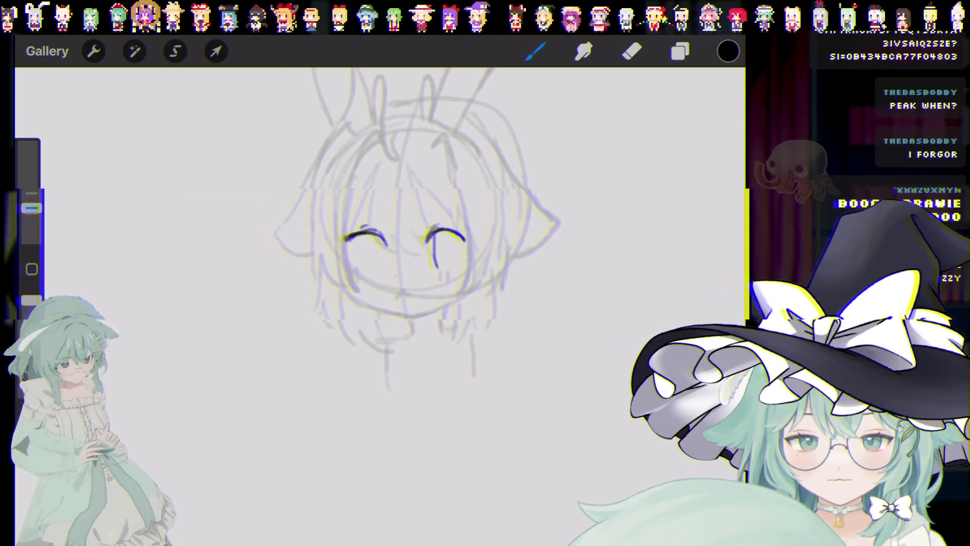
drag(428, 235, 433, 268)
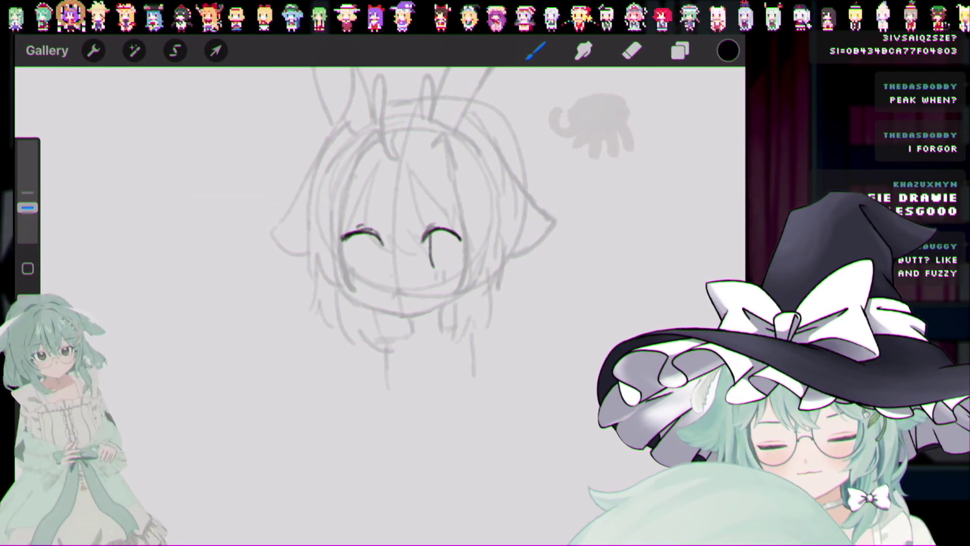
key(ctrl+z)
Step: Toggle the eye strokes with repeated undo and redo to compare them, ending with them removed
key(ctrl+shift+z)
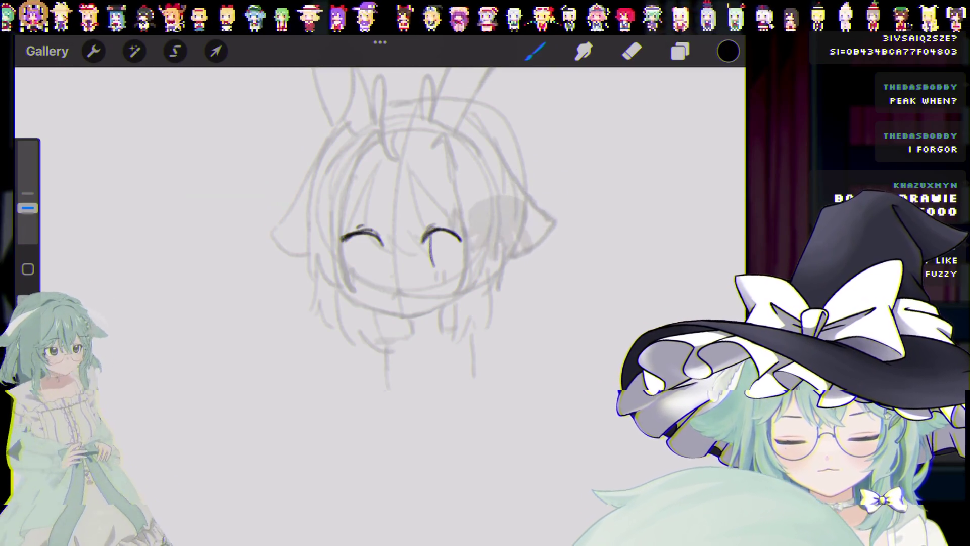
key(ctrl+z)
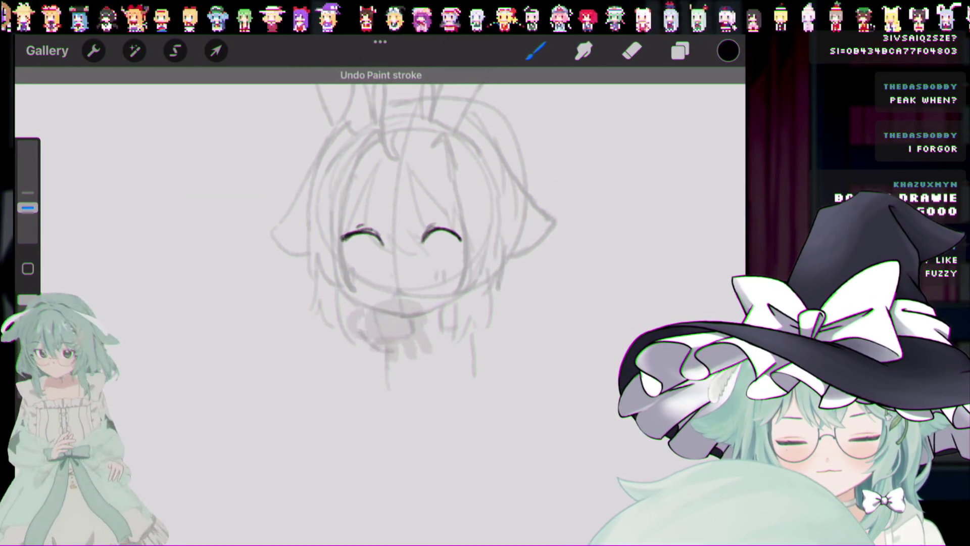
key(ctrl+shift+z)
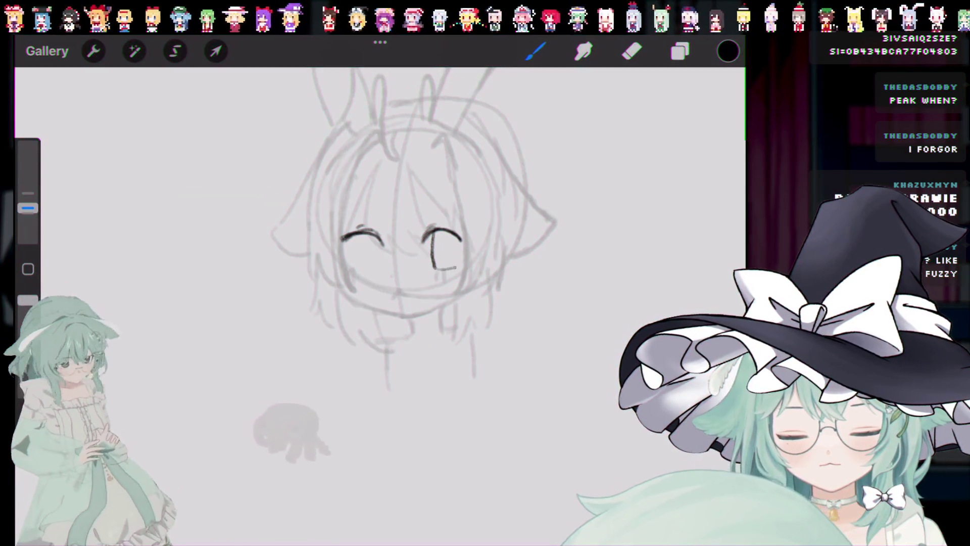
key(ctrl+z)
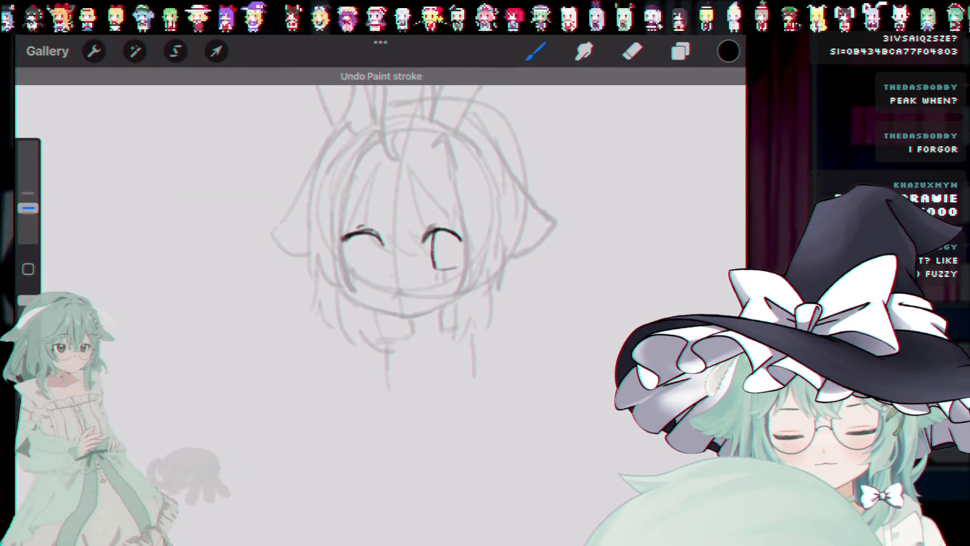
key(ctrl+shift+z)
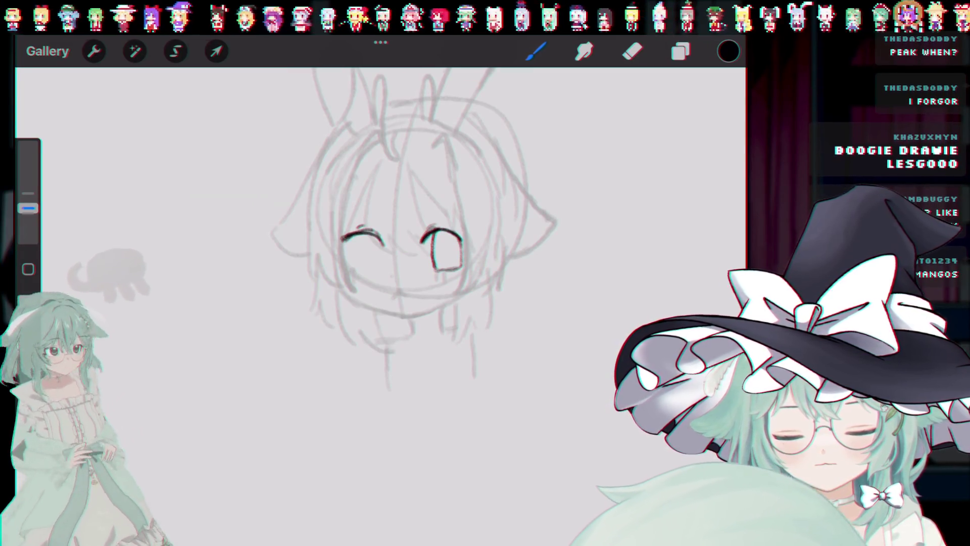
key(ctrl+z)
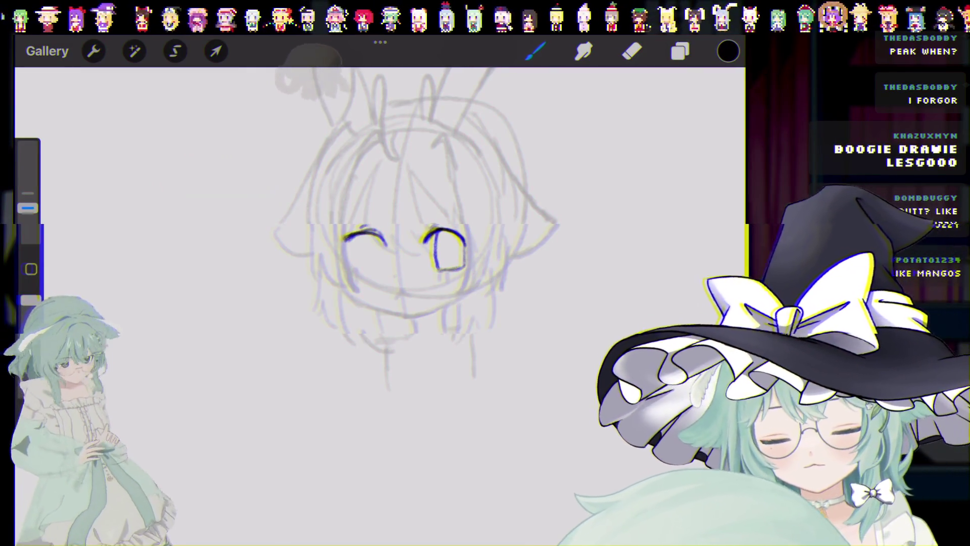
key(ctrl+shift+z)
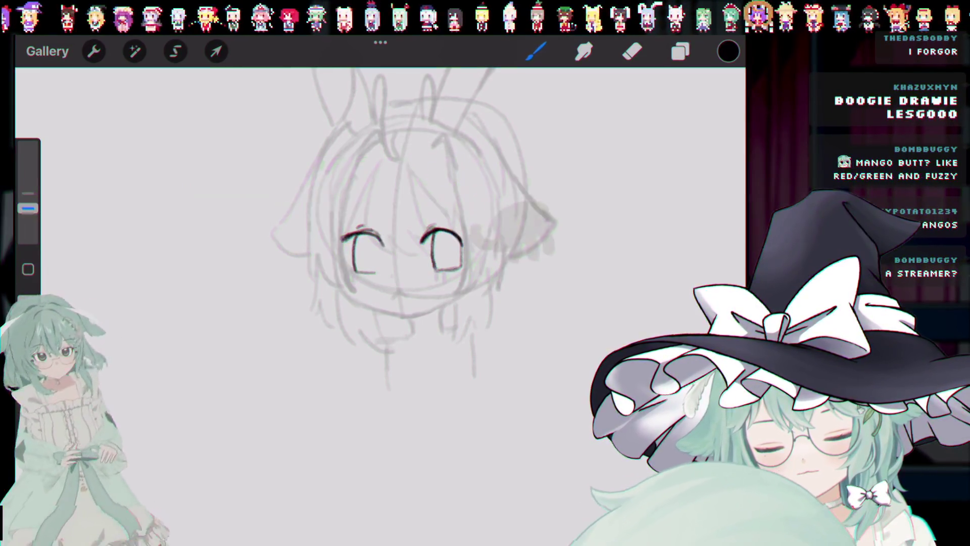
key(ctrl+z)
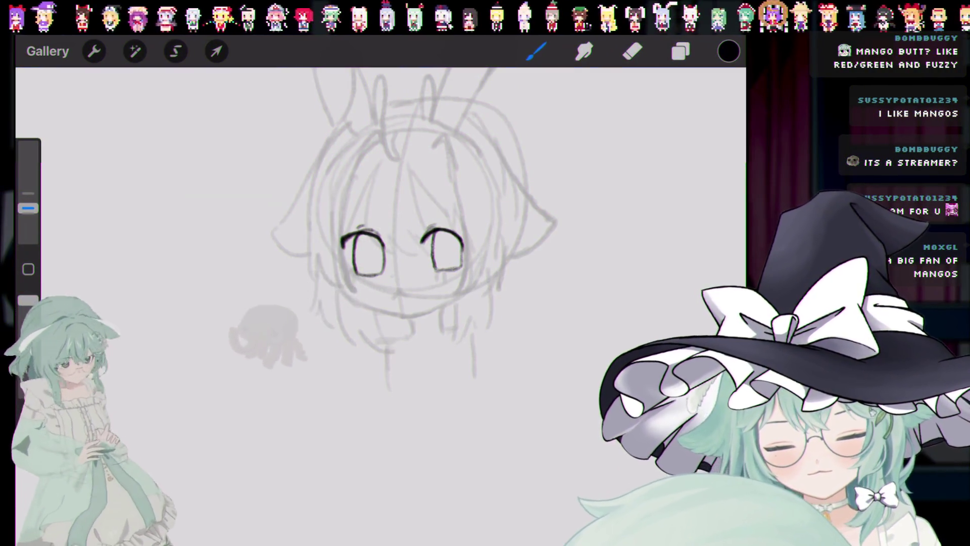
key(ctrl+z)
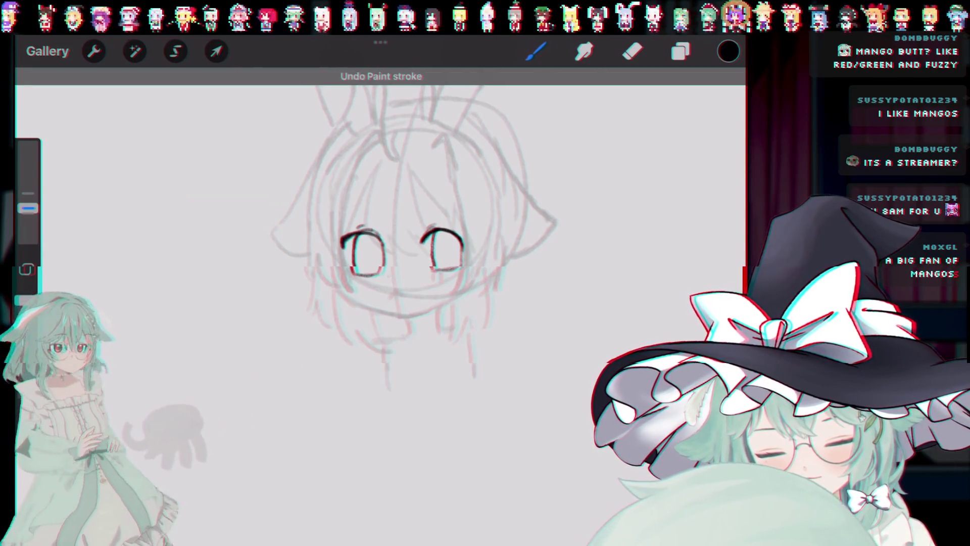
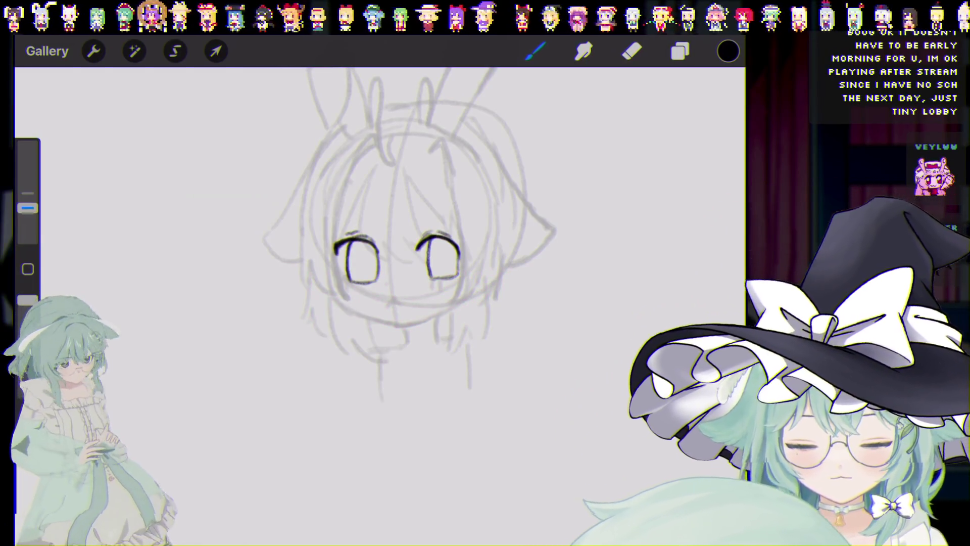
Step: Ink small highlight ovals above the left and right eyes, undoing retries until they fit
drag(360, 211, 356, 212)
key(ctrl+z)
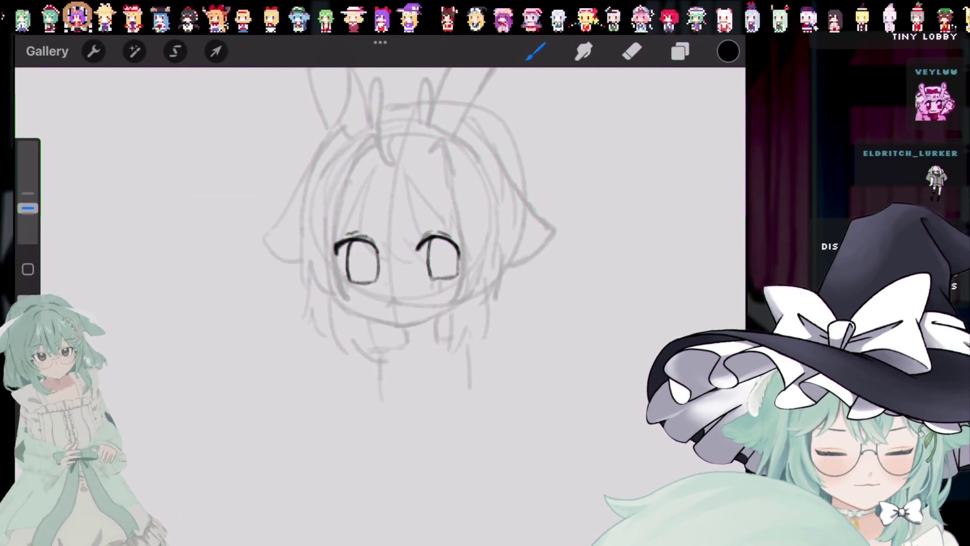
drag(360, 204, 359, 209)
key(ctrl+z)
key(ctrl+z)
key(ctrl+z)
key(ctrl+z)
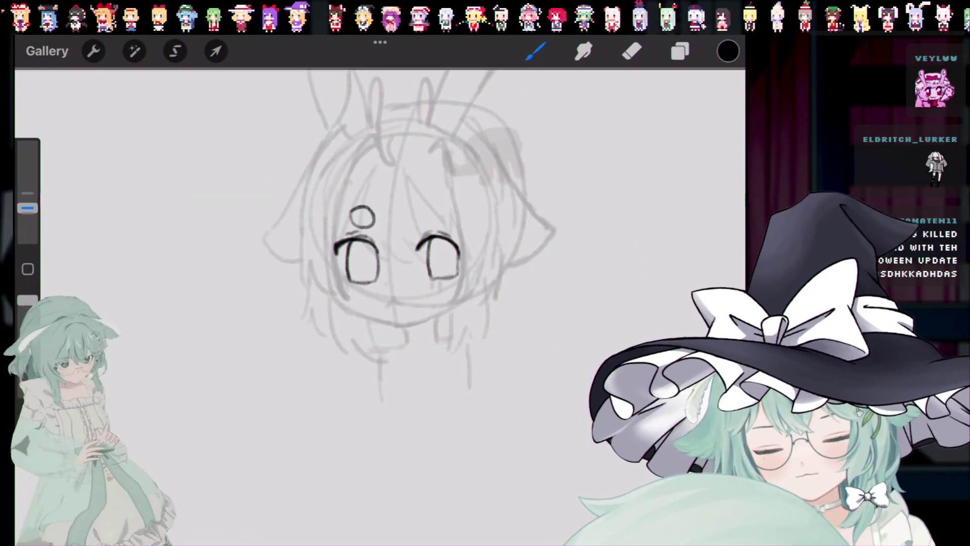
drag(433, 205, 430, 207)
key(ctrl+z)
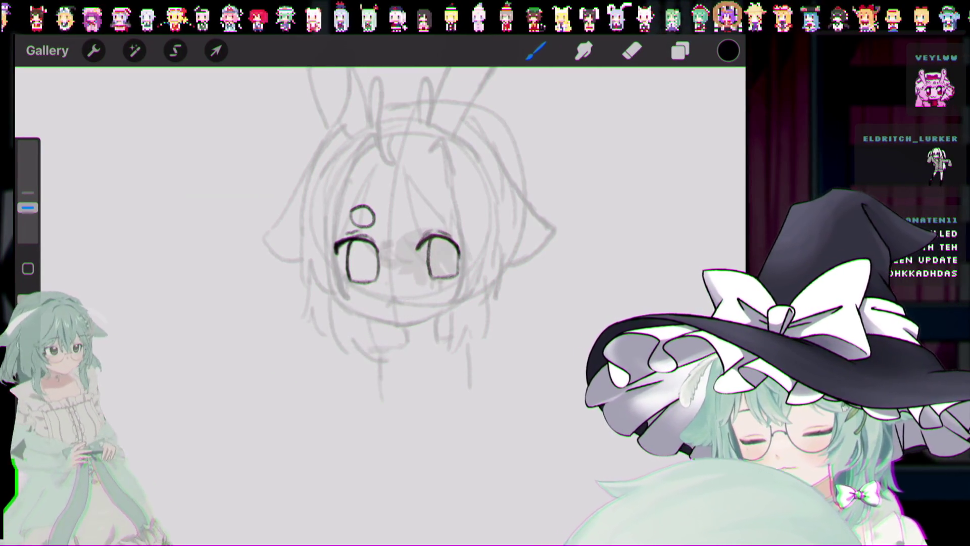
drag(423, 208, 424, 207)
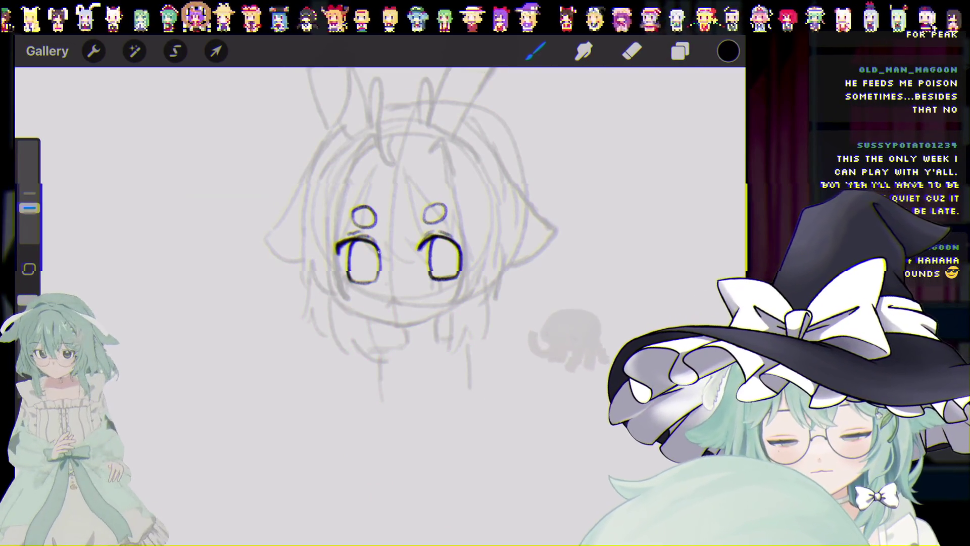
Step: Undo the last two eye strokes, try a short mouth line below the eyes, then undo it
key(ctrl+z)
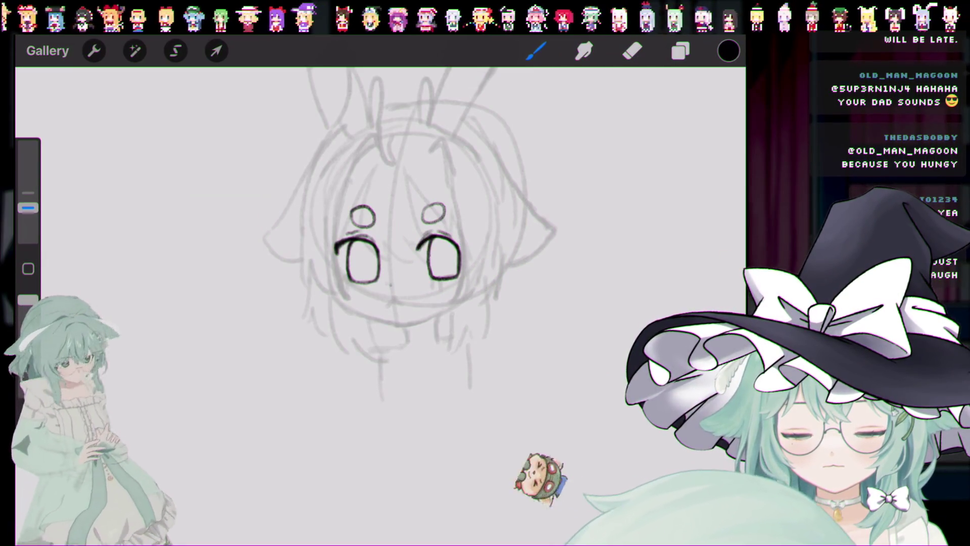
key(ctrl+z)
drag(389, 302, 396, 302)
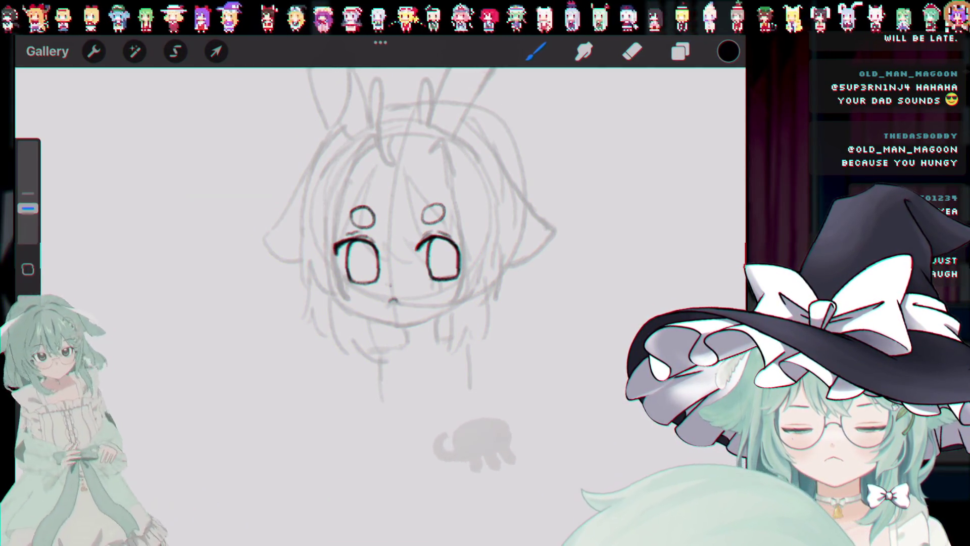
key(ctrl+z)
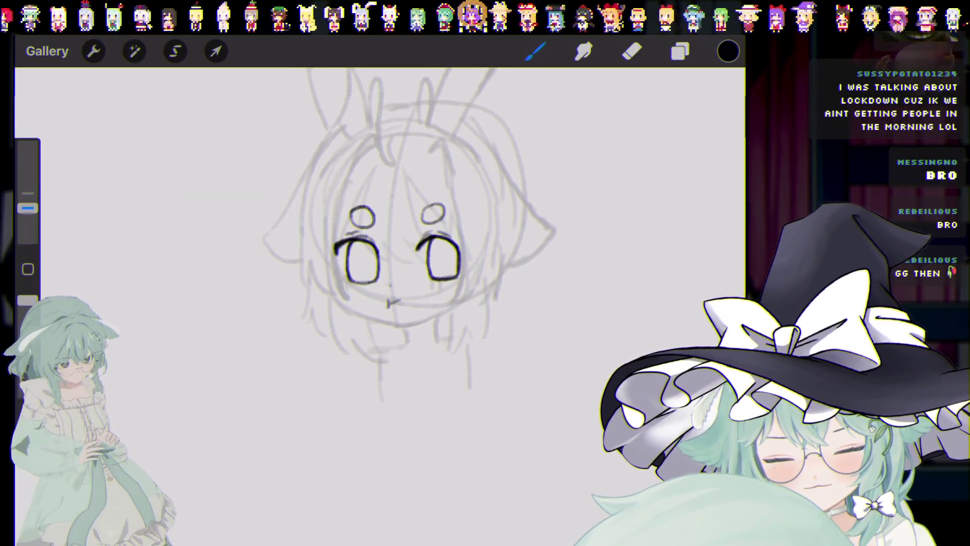
Step: Redraw the small mouth under the eyes, then undo it and the previous stroke
key(ctrl+z)
drag(387, 301, 405, 302)
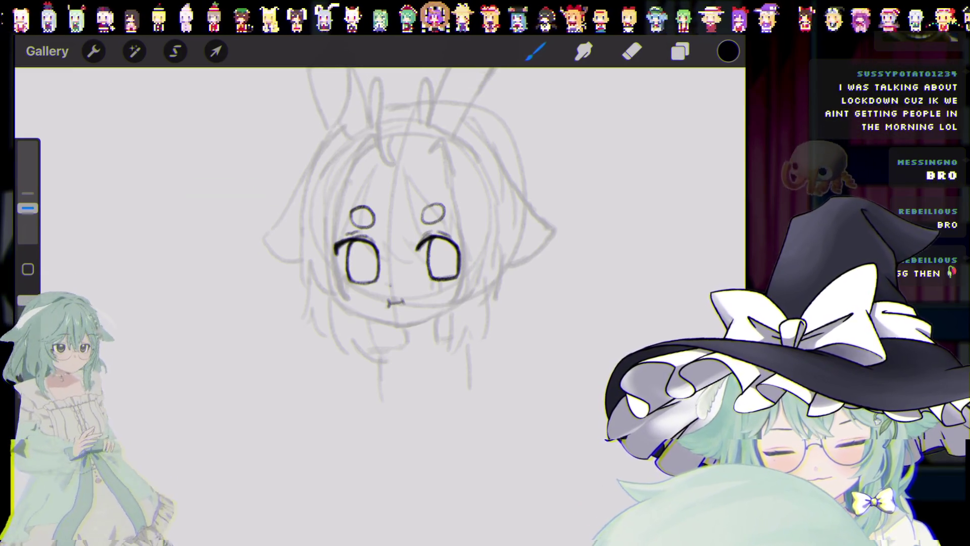
key(ctrl+z)
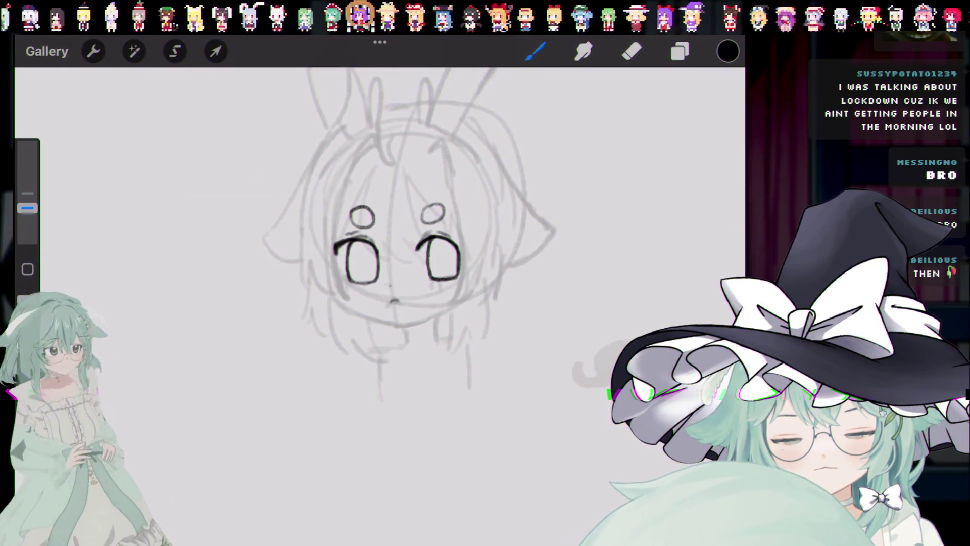
key(ctrl+z)
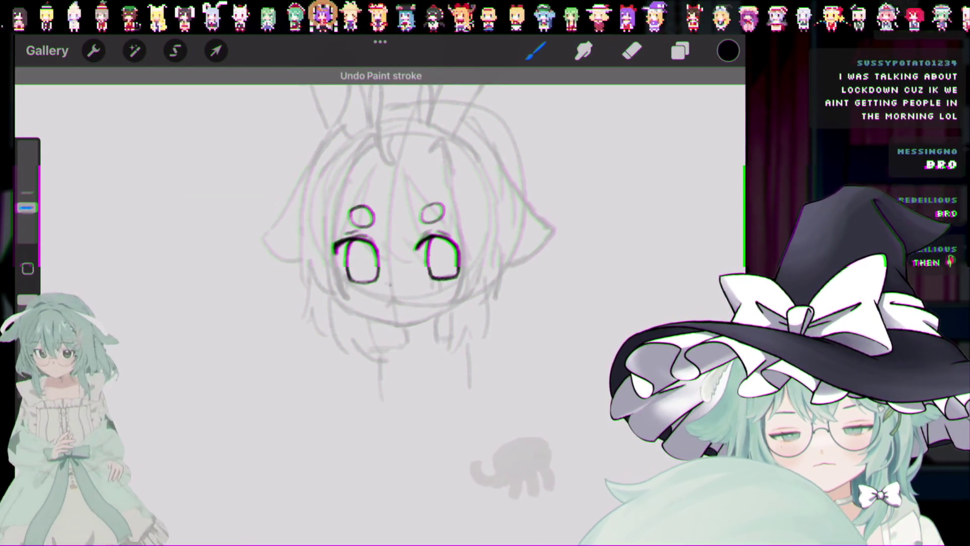
Step: Shrink the brush to 1%, undo two more strokes, and return the size to 5%
drag(27, 207, 27, 233)
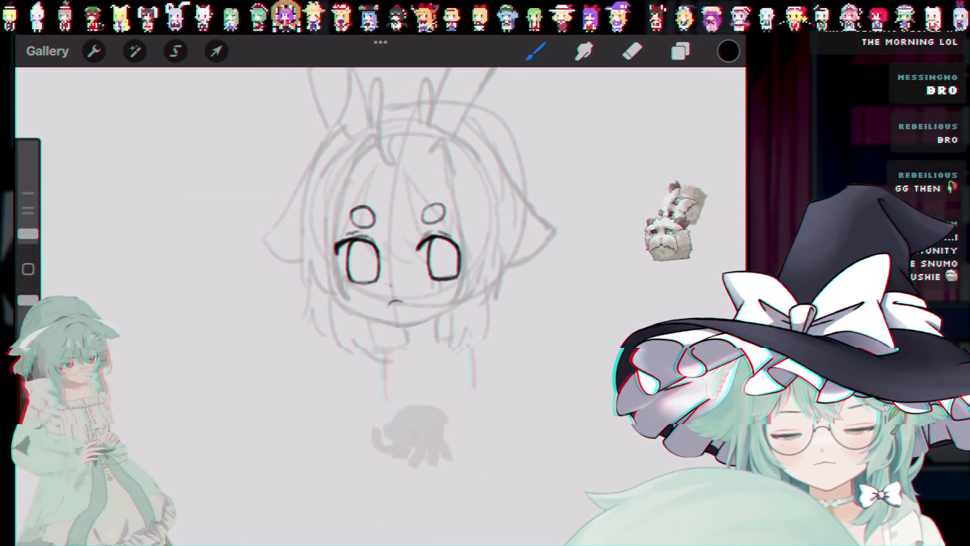
key(ctrl+z)
key(ctrl+z)
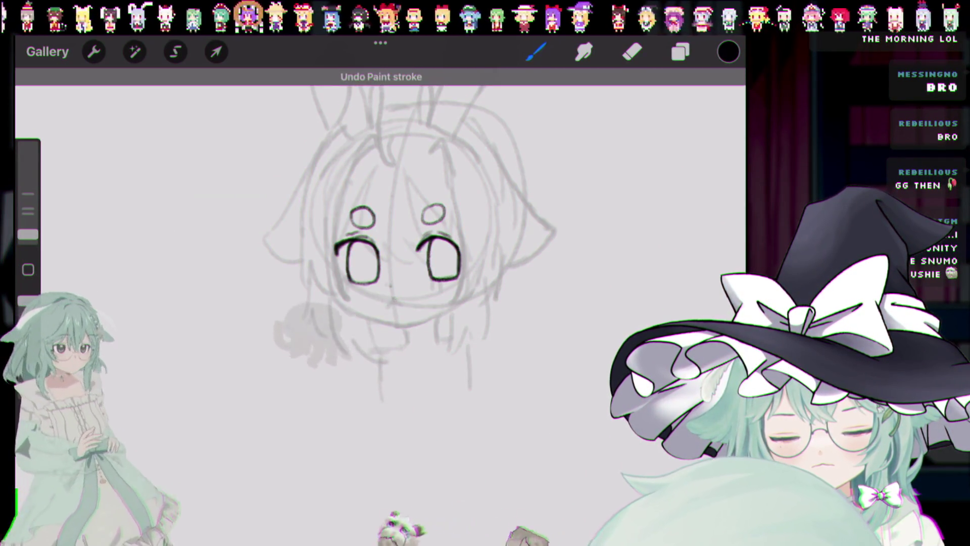
key(ctrl+z)
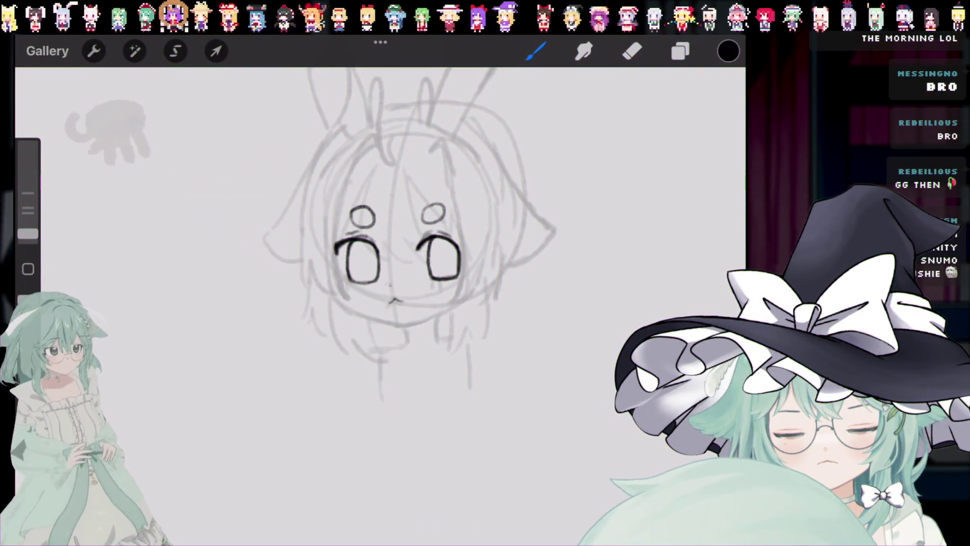
drag(27, 233, 28, 209)
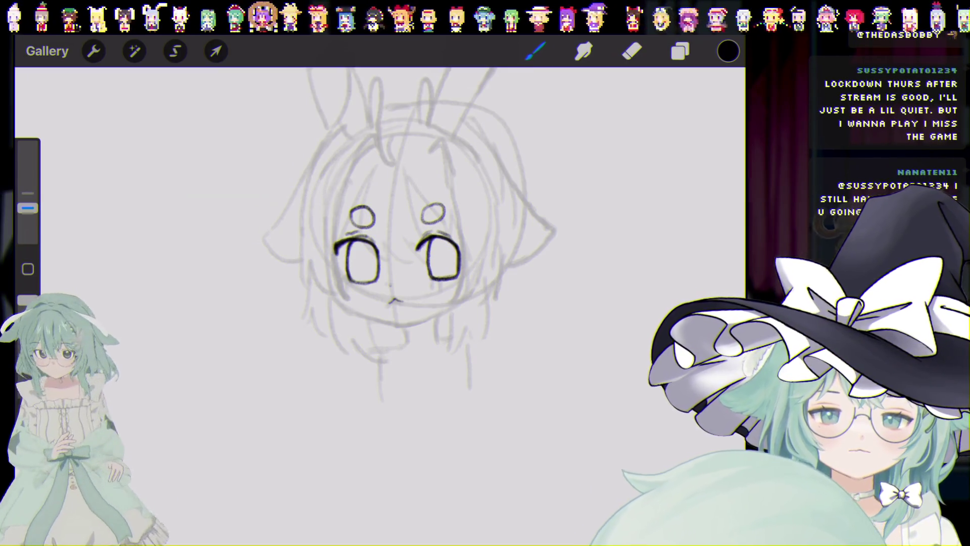
Step: Undo the thick lash stroke over the left eye and the previous ink stroke
key(ctrl+z)
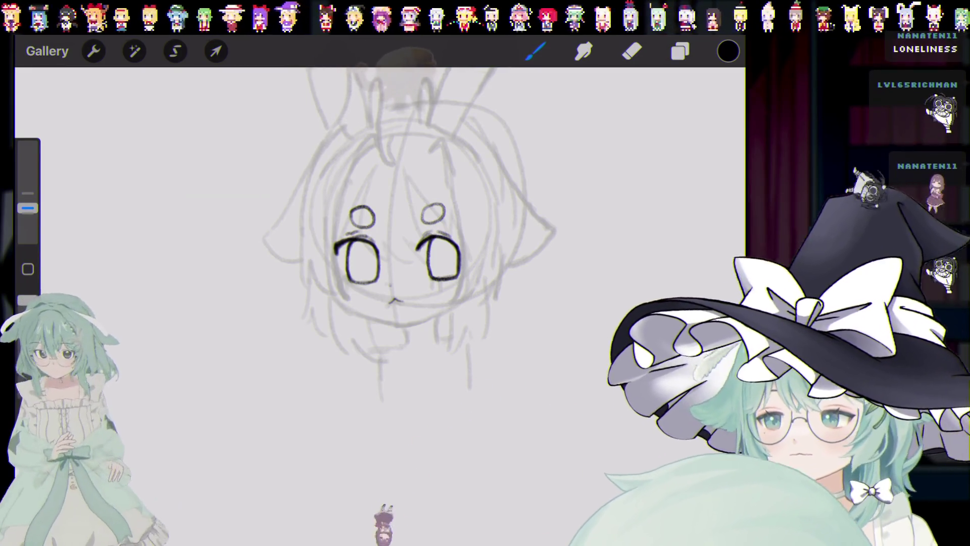
scroll(384, 253, right, 1)
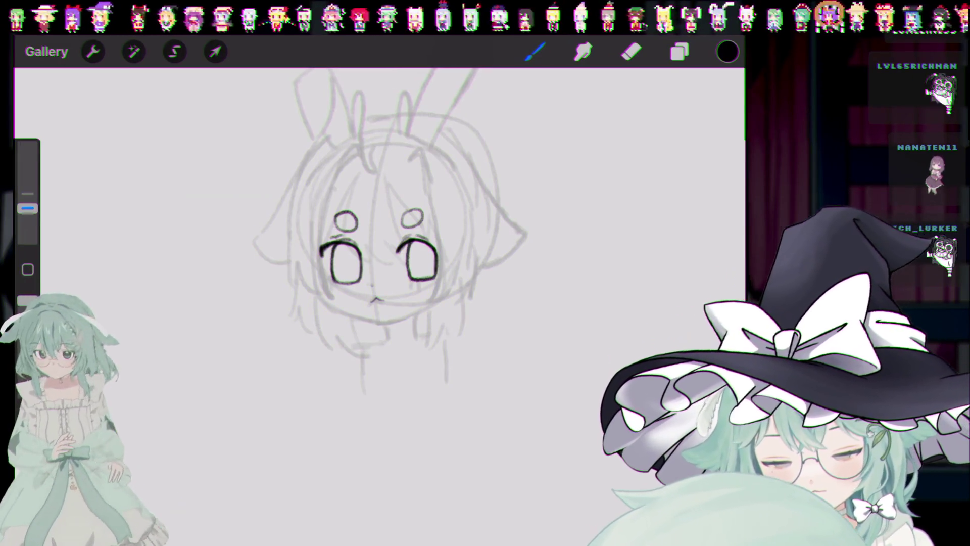
key(ctrl+z)
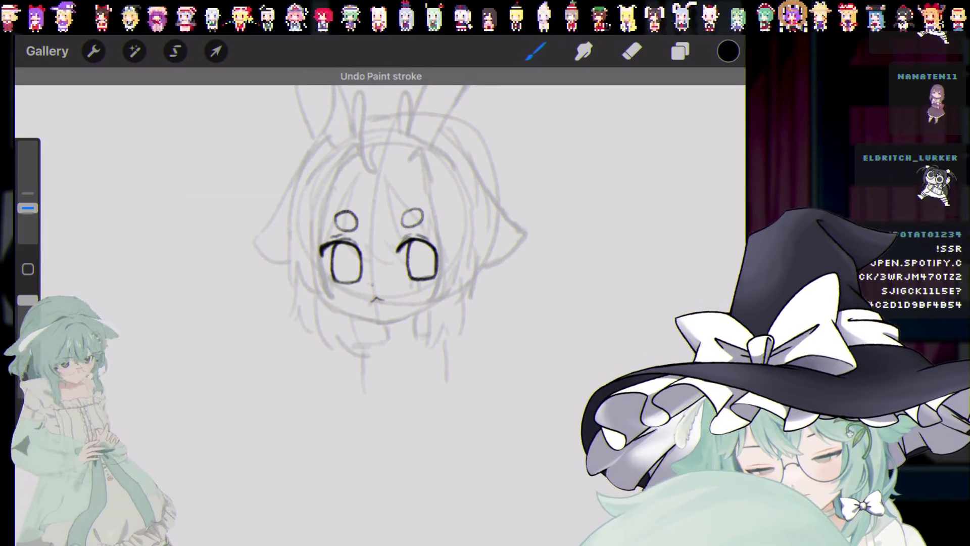
Step: Ink the chin curve below the face, redrawing it longer on the right side
drag(331, 298, 383, 321)
key(ctrl+z)
mouse_move(331, 298)
mouse_down()
mouse_move(389, 321)
mouse_move(430, 307)
mouse_up()
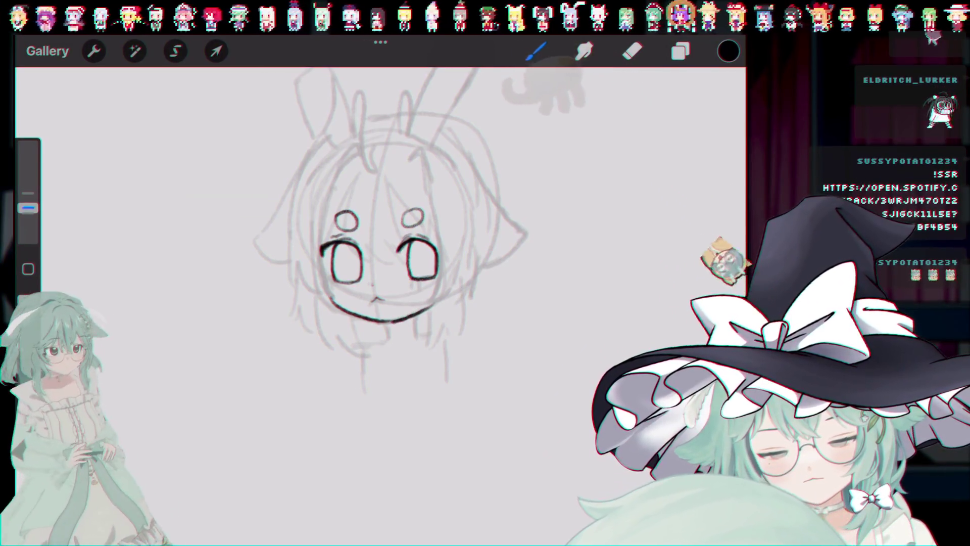
key(ctrl+z)
drag(392, 319, 435, 302)
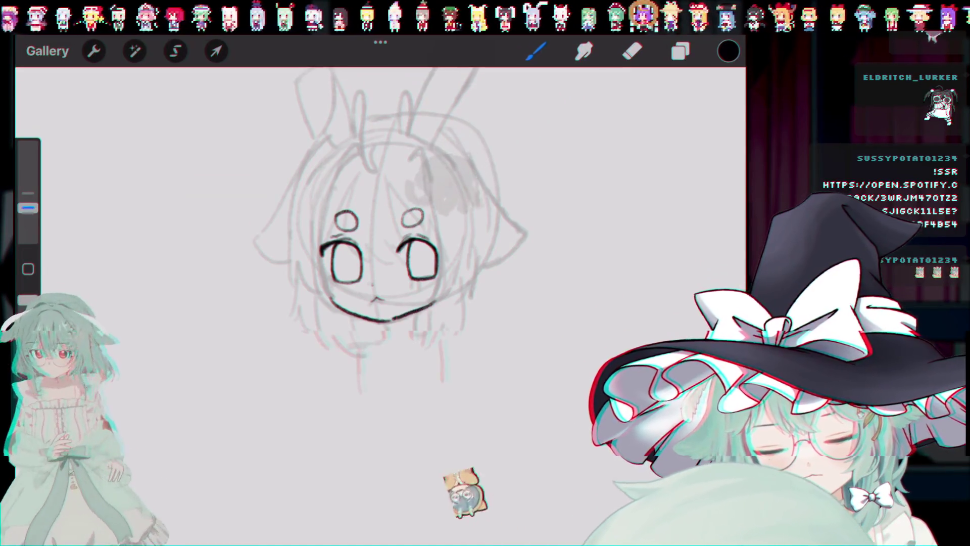
Step: Undo the last two strokes and zoom in and out to check the jaw curve
key(ctrl+z)
key(ctrl+z)
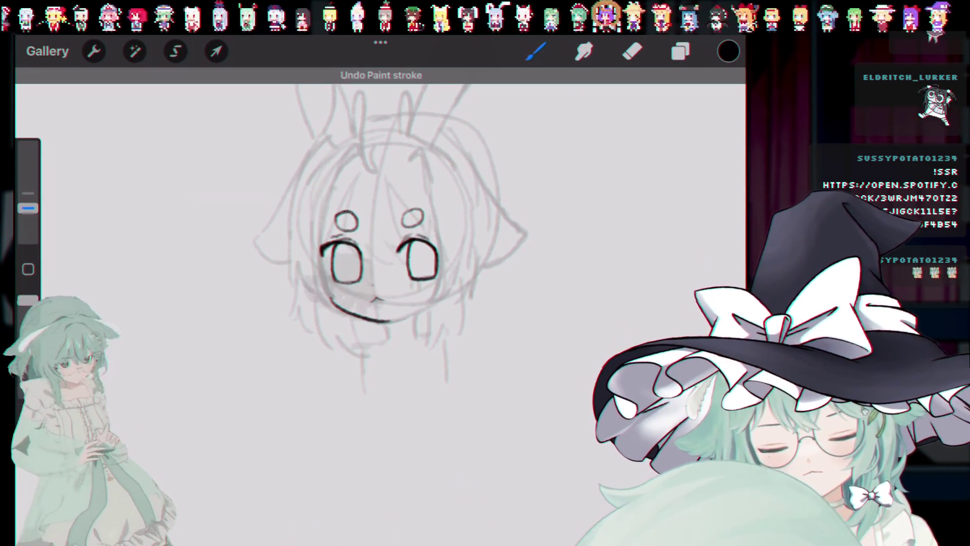
key(ctrl+z)
scroll(379, 227, up, 5)
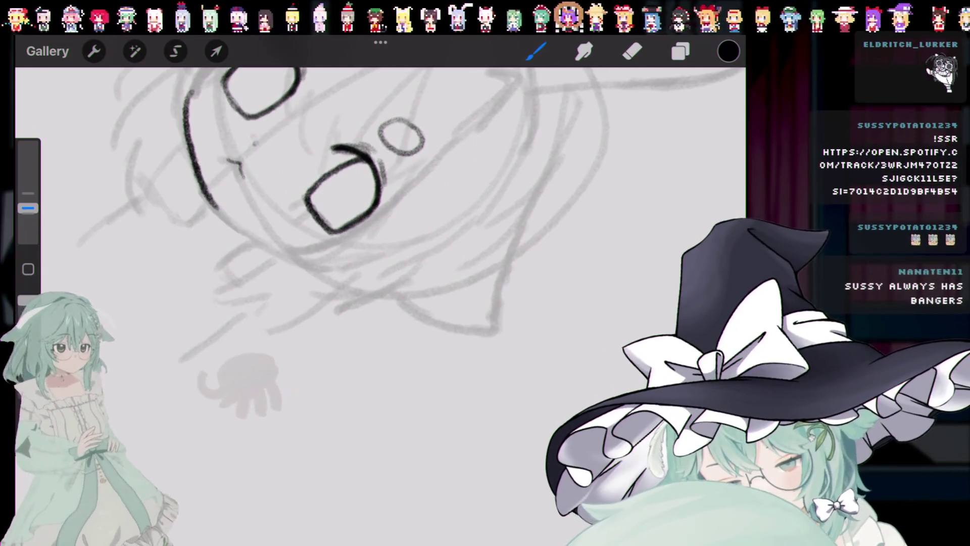
scroll(378, 227, down, 5)
scroll(379, 228, up, 5)
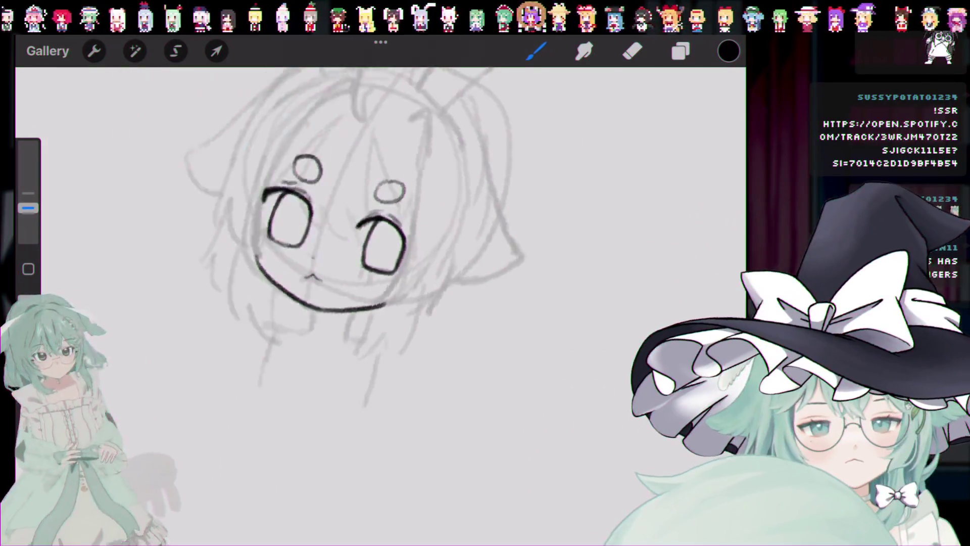
scroll(379, 228, down, 3)
scroll(378, 228, up, 4)
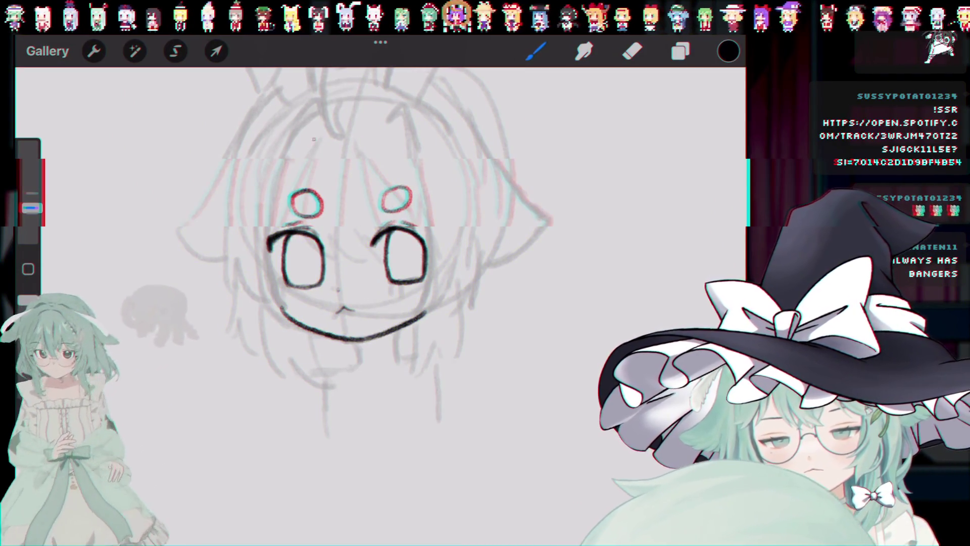
Step: Remove stray marks near the left eye and ink bang strands above the right eye
key(ctrl+z)
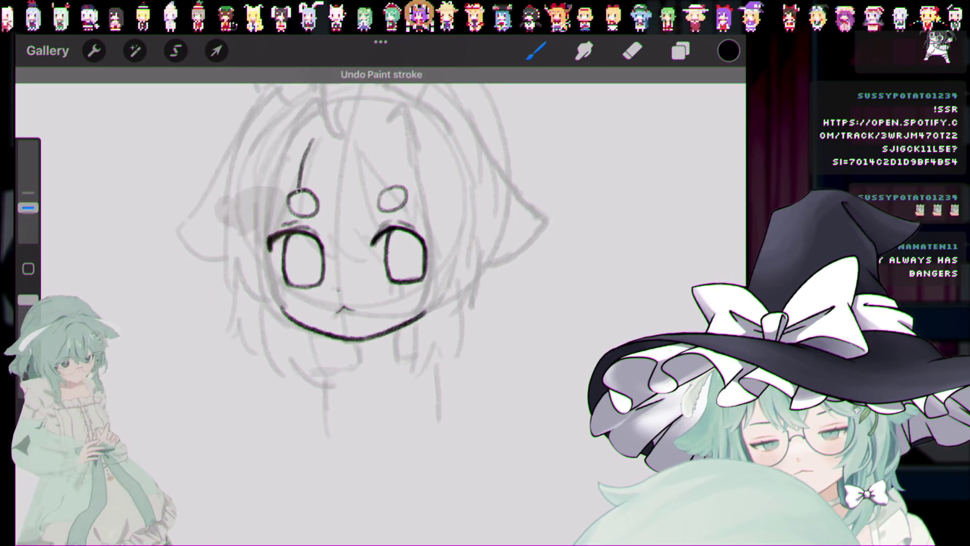
key(ctrl+z)
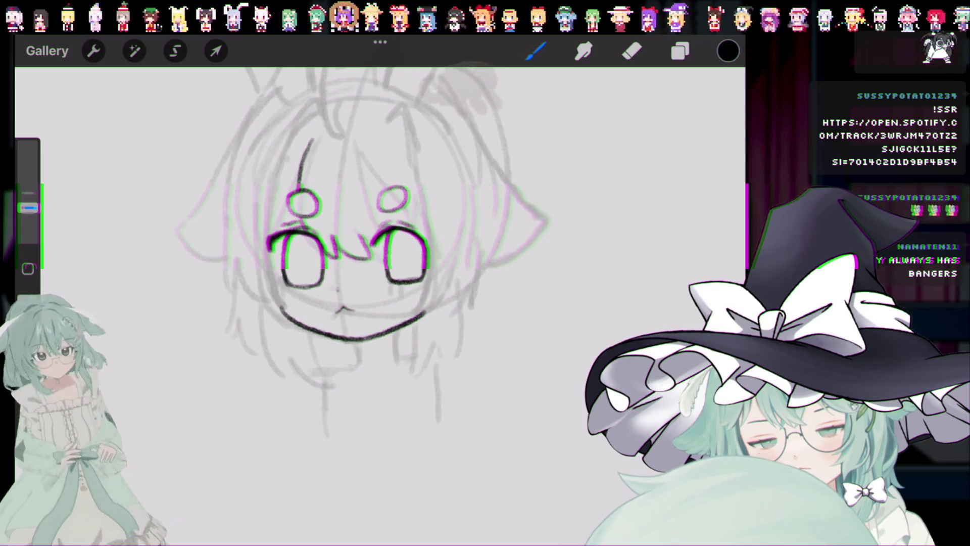
key(ctrl+z)
key(ctrl+z)
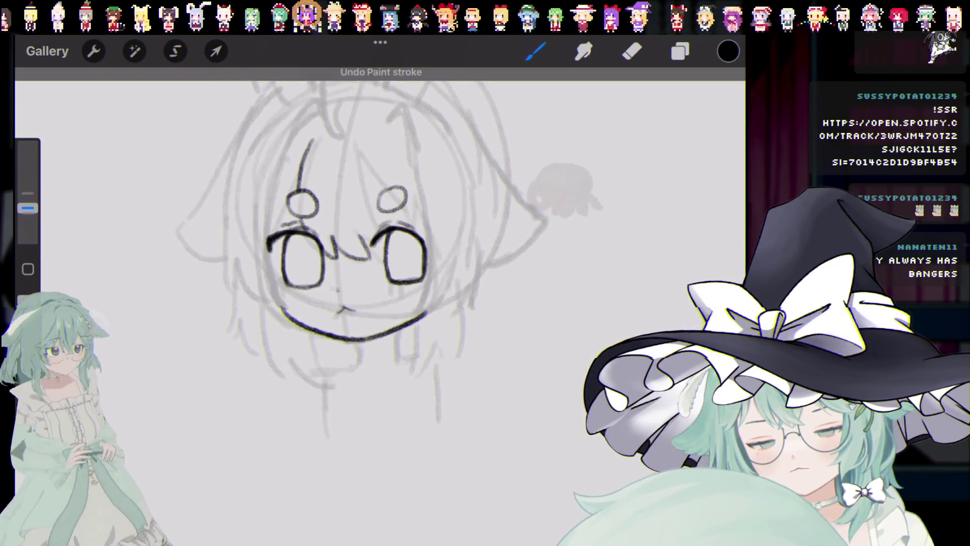
drag(365, 148, 372, 170)
key(ctrl+z)
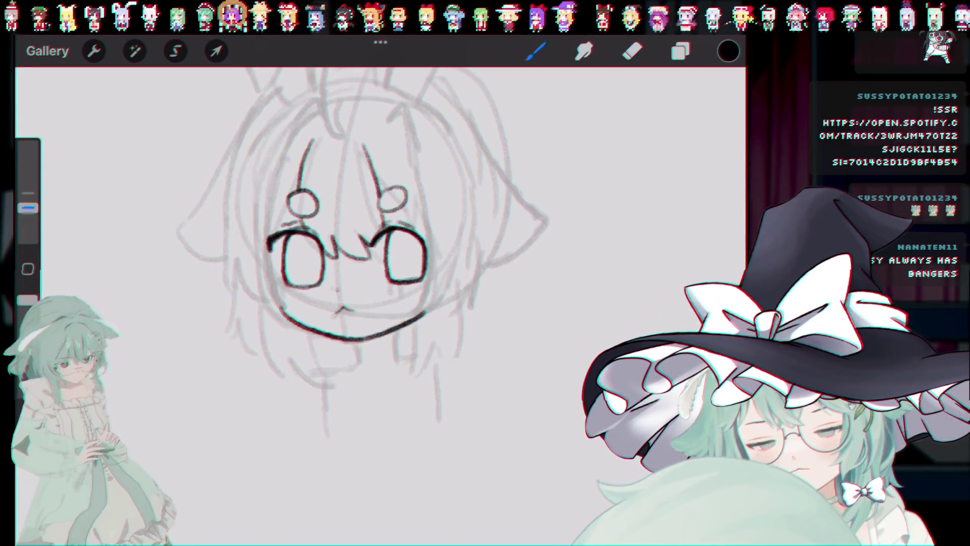
drag(374, 174, 386, 190)
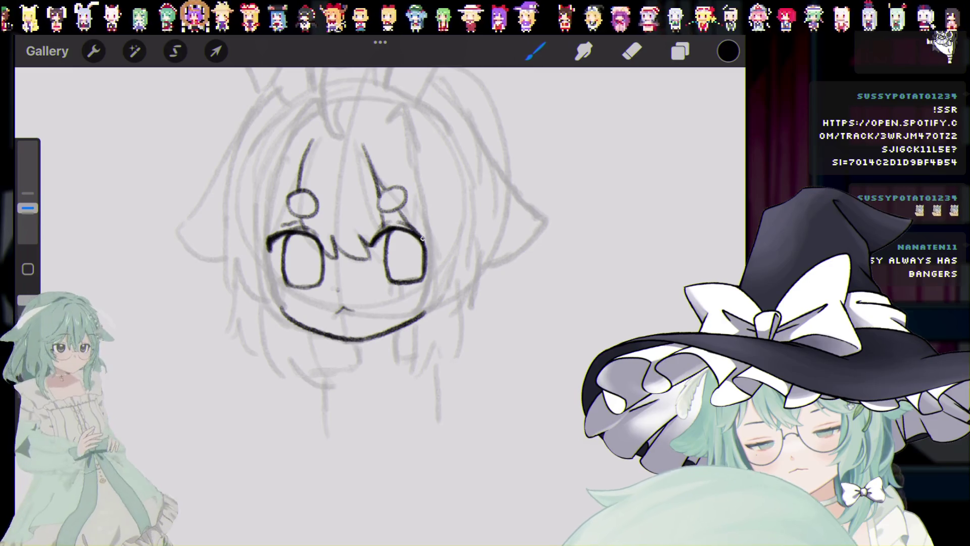
key(ctrl+z)
drag(412, 222, 426, 230)
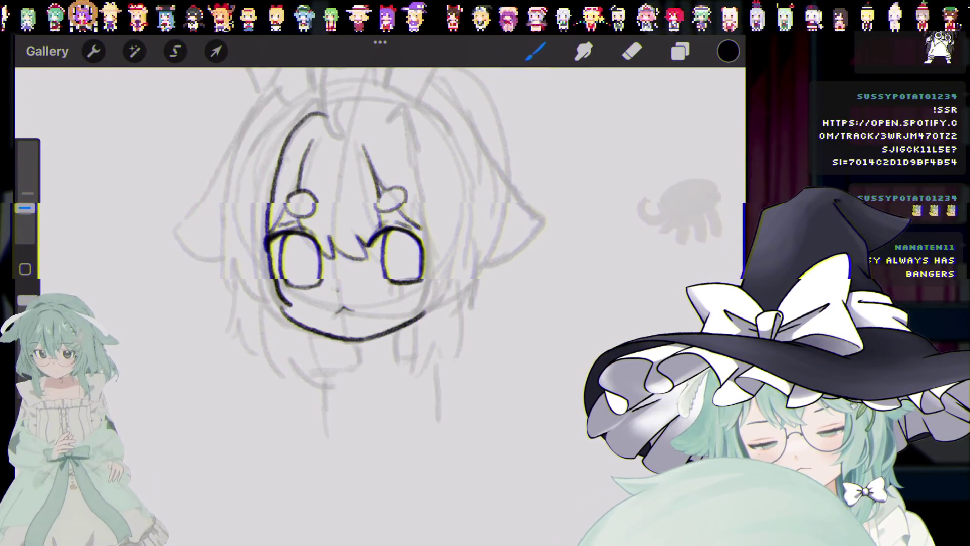
Step: Redraw the left head outline and the lower-left curve of the face
key(ctrl+z)
drag(322, 113, 291, 303)
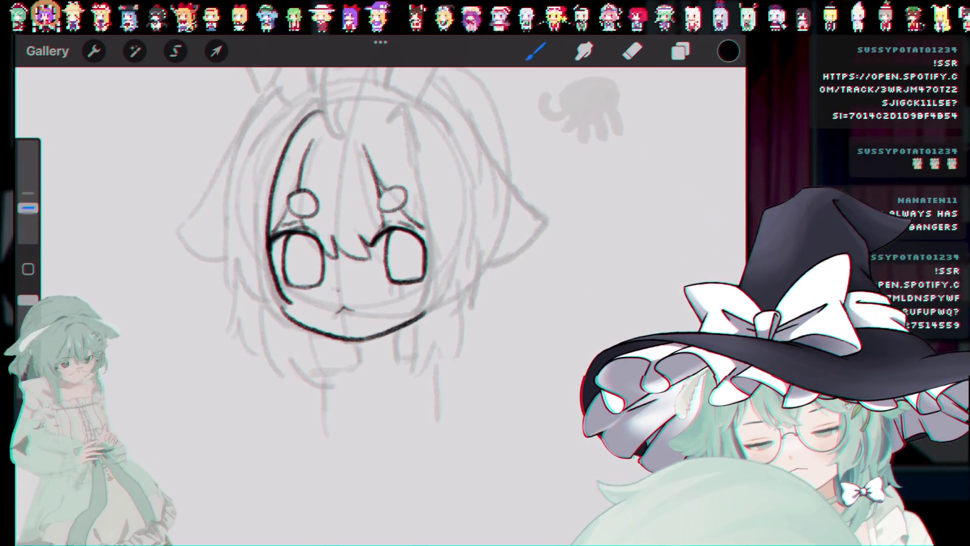
drag(230, 250, 277, 306)
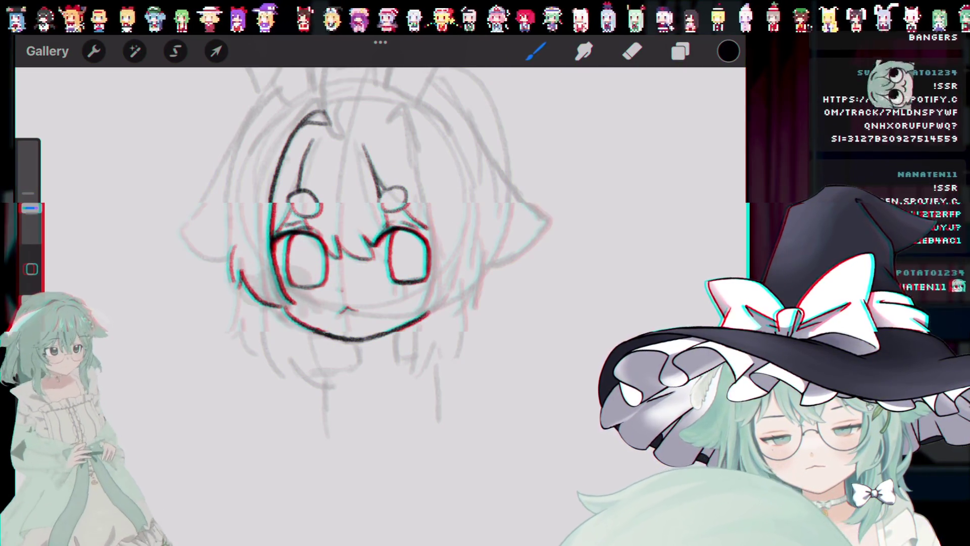
key(ctrl+z)
key(ctrl+z)
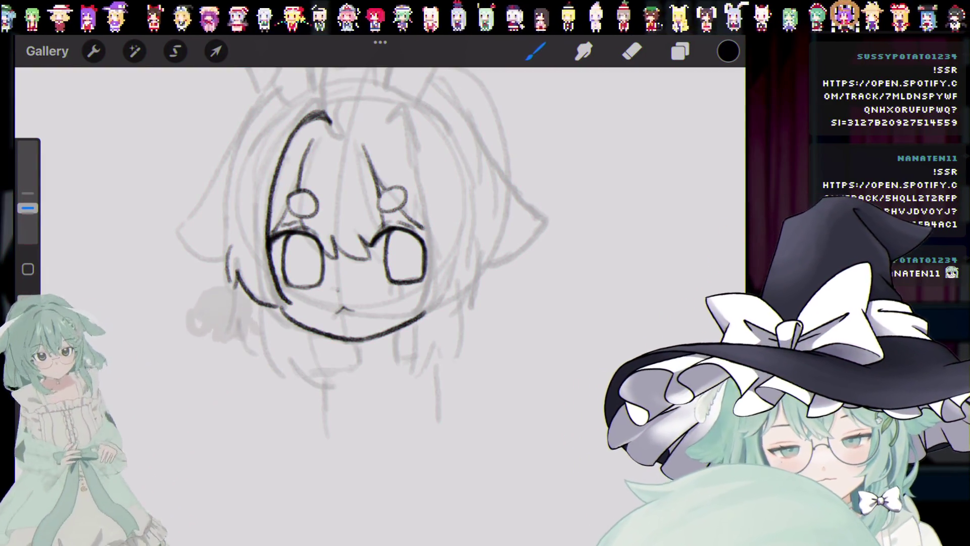
Step: Retry a rounder upper-right hair arc and a curved hair line beside the right eye
key(ctrl+z)
drag(372, 124, 410, 122)
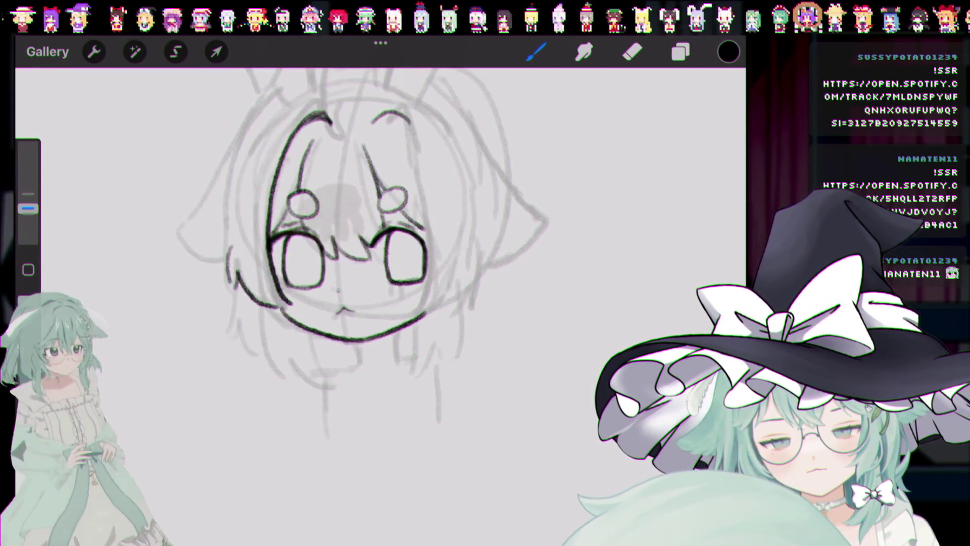
key(ctrl+z)
key(ctrl+z)
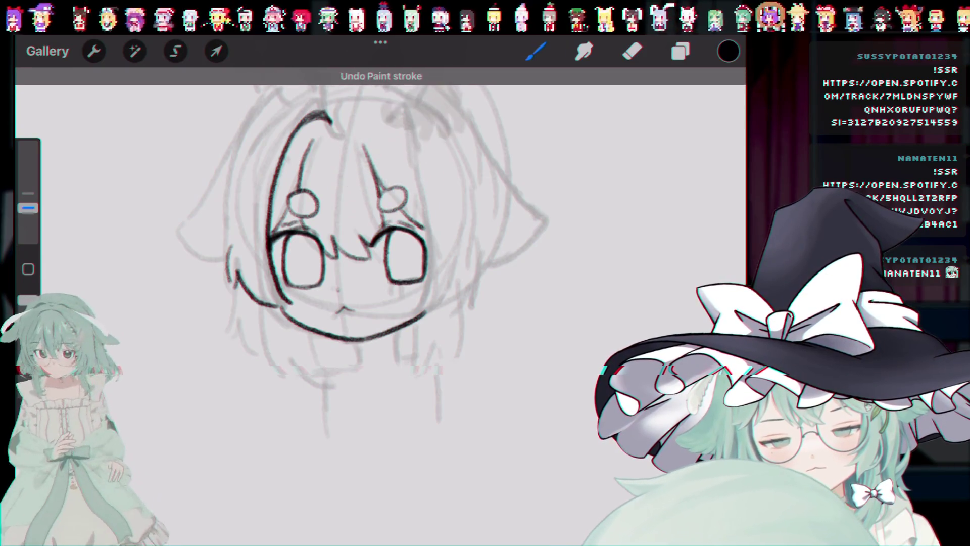
key(ctrl+z)
key(ctrl+z)
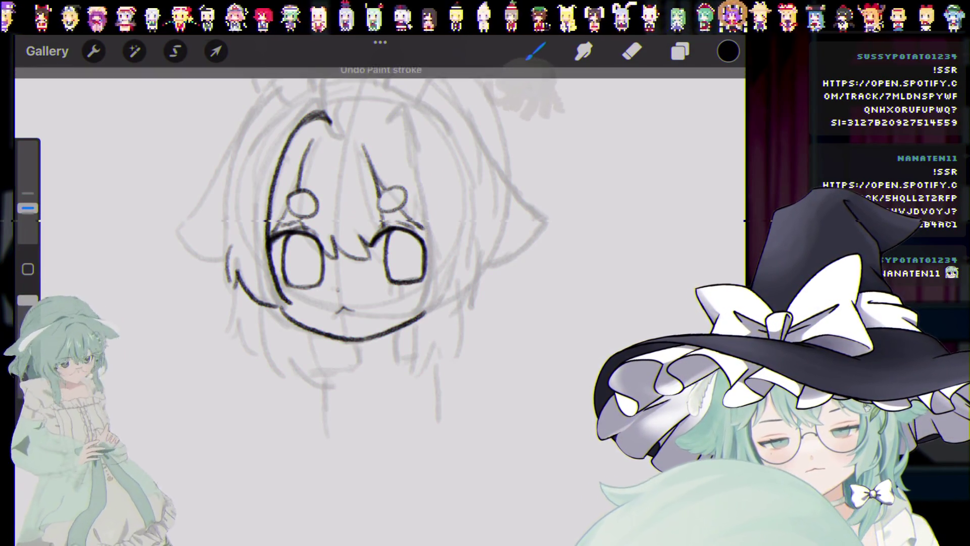
drag(432, 285, 405, 304)
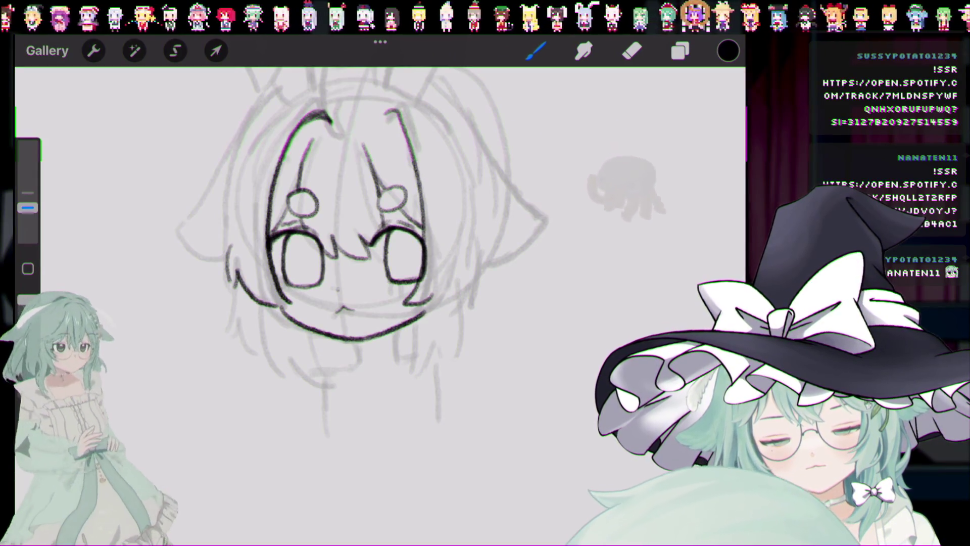
key(ctrl+z)
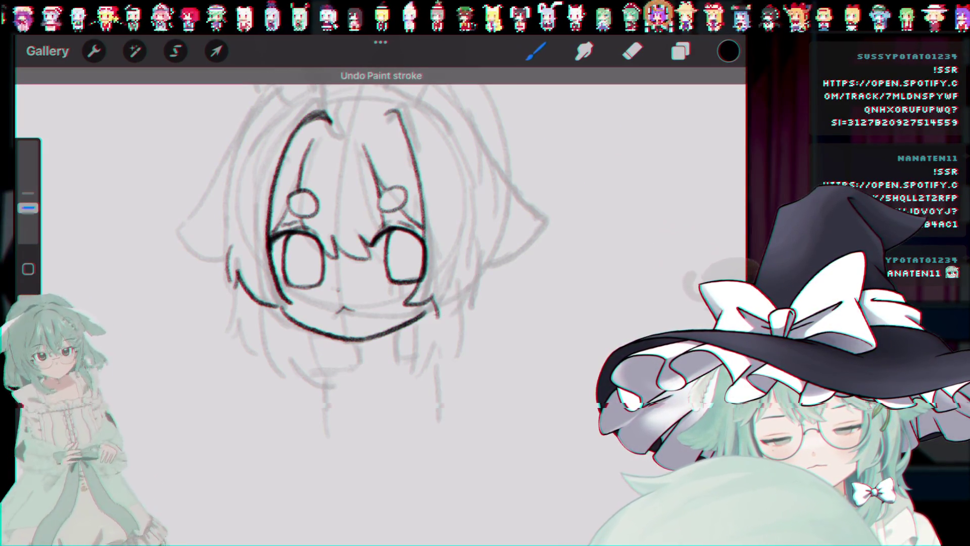
key(ctrl+z)
Step: Try a hooked hair strand on the right and a vertical line below the chin
drag(479, 253, 440, 319)
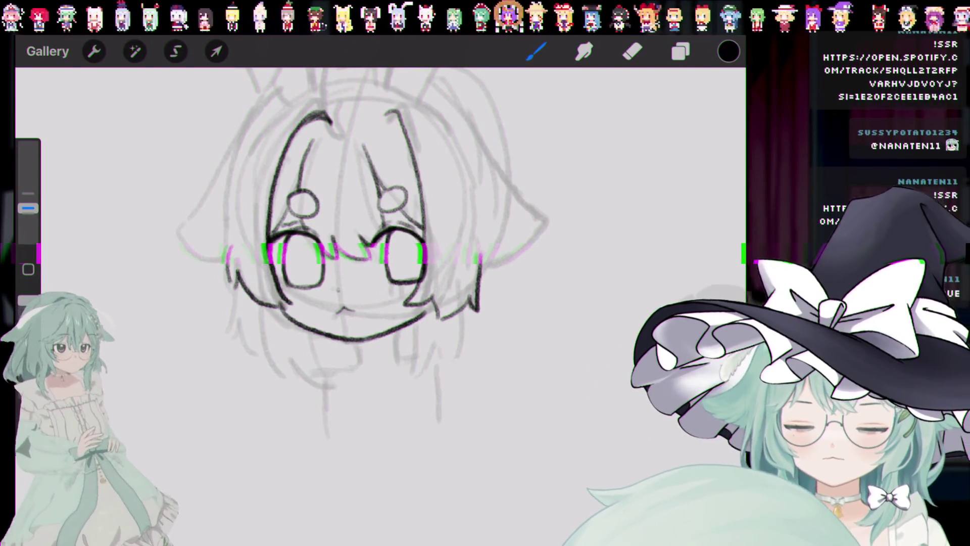
drag(374, 253, 354, 249)
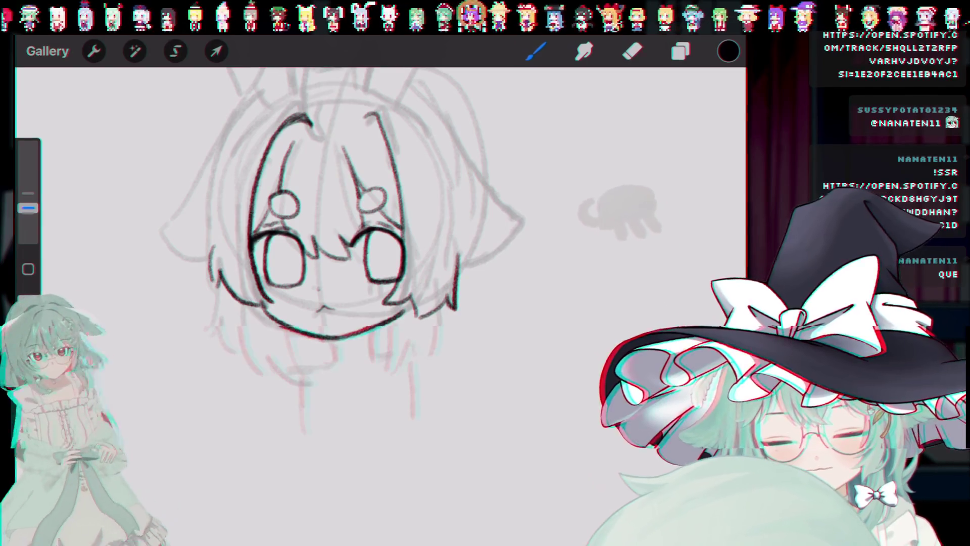
key(ctrl+z)
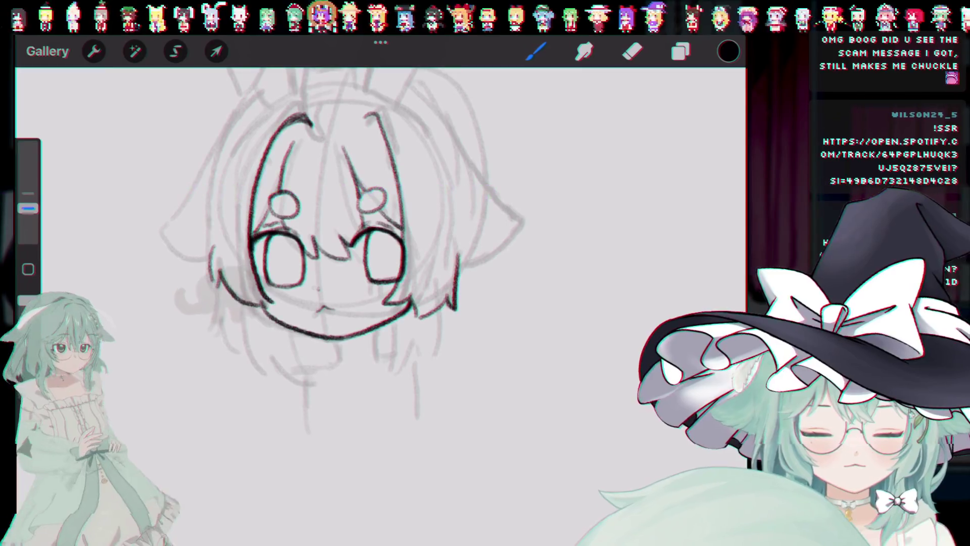
drag(389, 326, 386, 369)
key(ctrl+z)
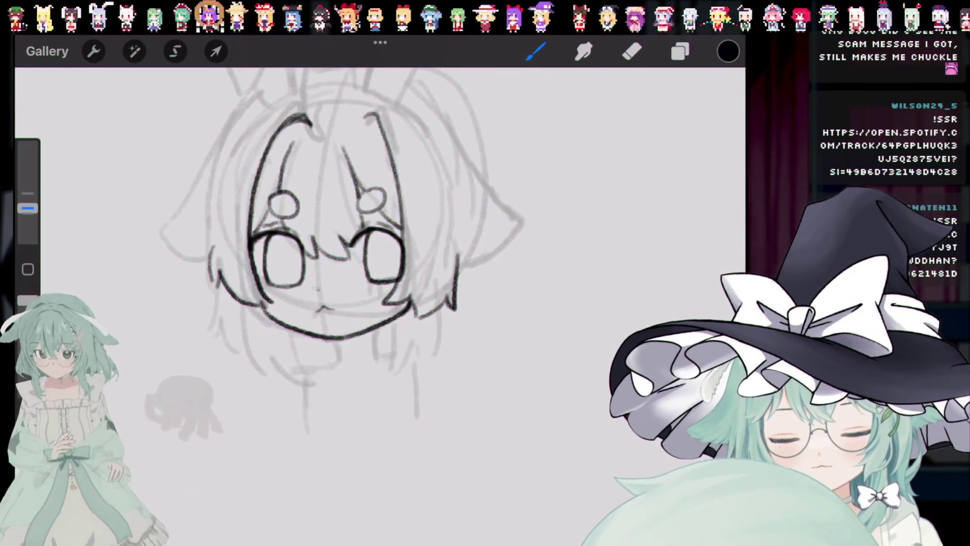
key(ctrl+z)
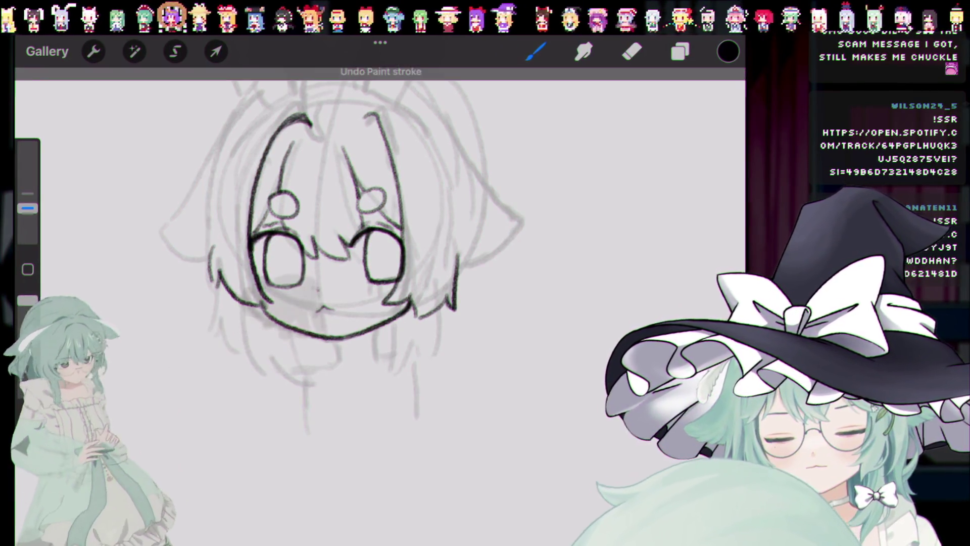
key(ctrl+z)
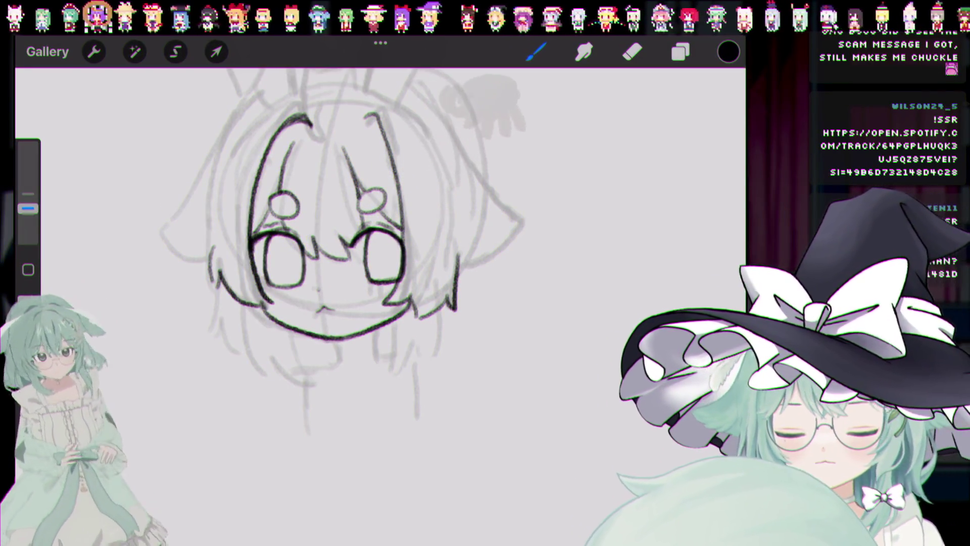
Step: Draw the hair lock below the right cheek, redrawing it longer several times
drag(403, 312, 391, 356)
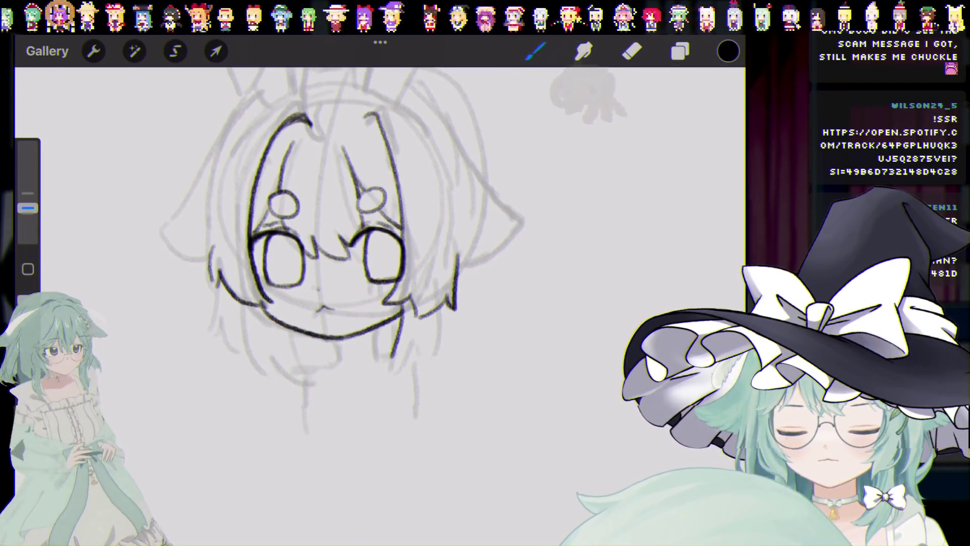
key(ctrl+z)
drag(399, 311, 388, 368)
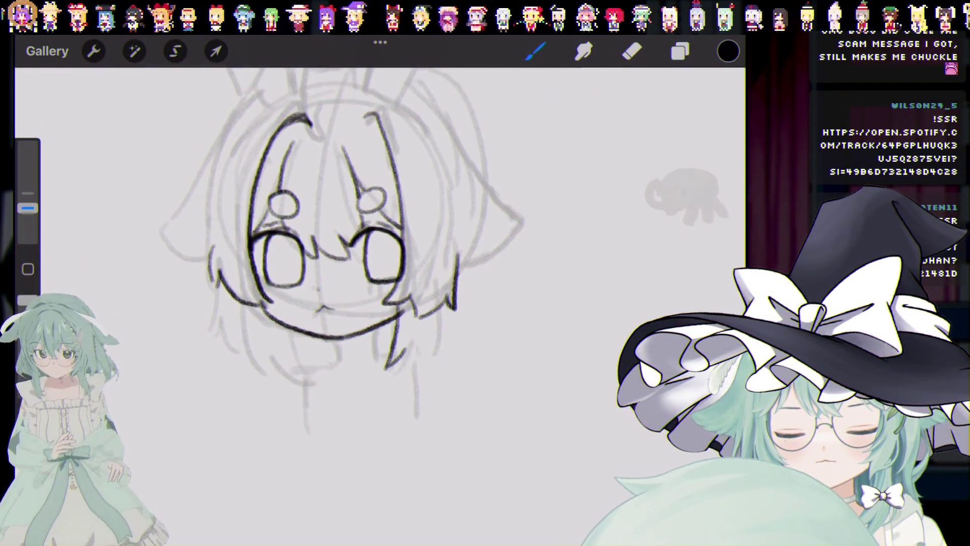
key(ctrl+z)
mouse_move(397, 321)
mouse_down()
mouse_move(388, 368)
mouse_move(435, 318)
mouse_up()
key(ctrl+z)
key(ctrl+z)
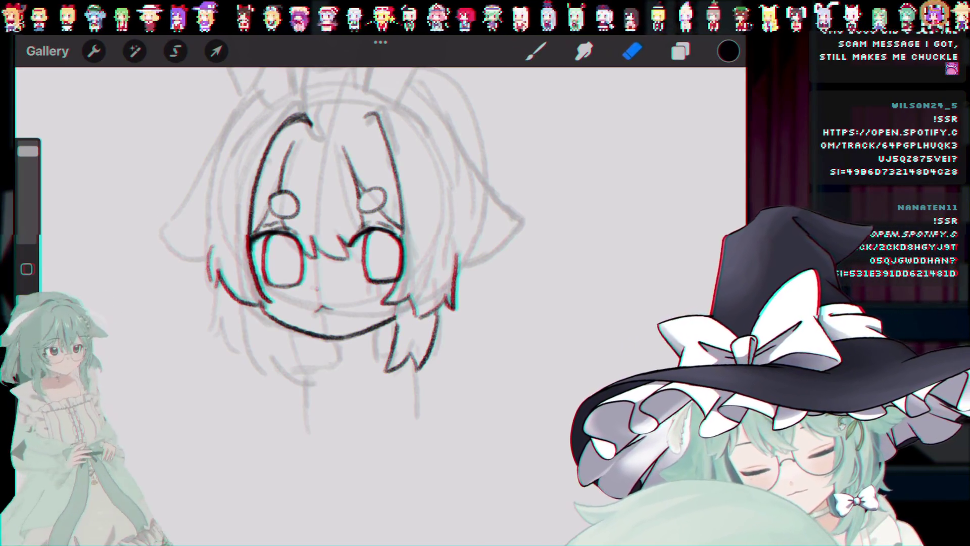
Step: Set the brush size to 14% and try a lower-left hair line below the chin
key(ctrl+z)
drag(28, 151, 28, 202)
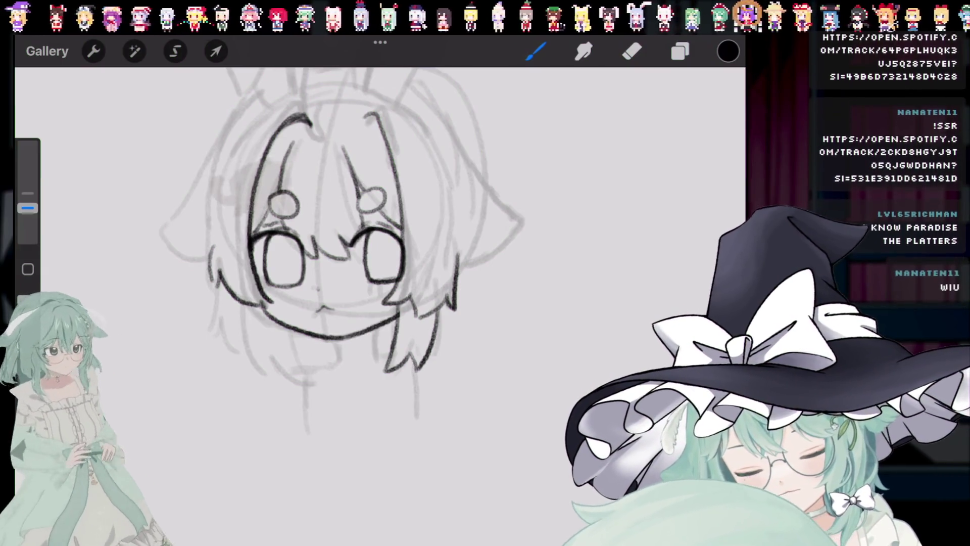
drag(287, 330, 302, 369)
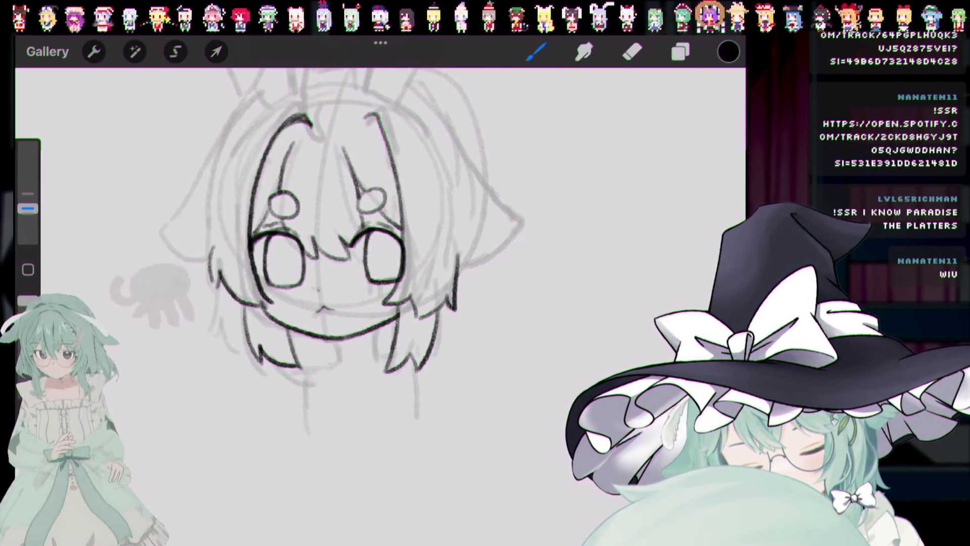
key(ctrl+z)
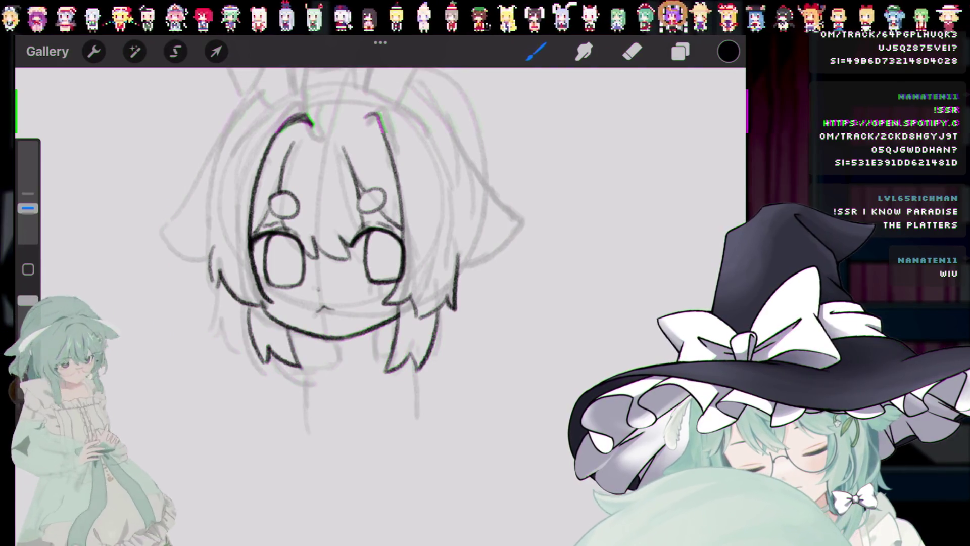
key(ctrl+z)
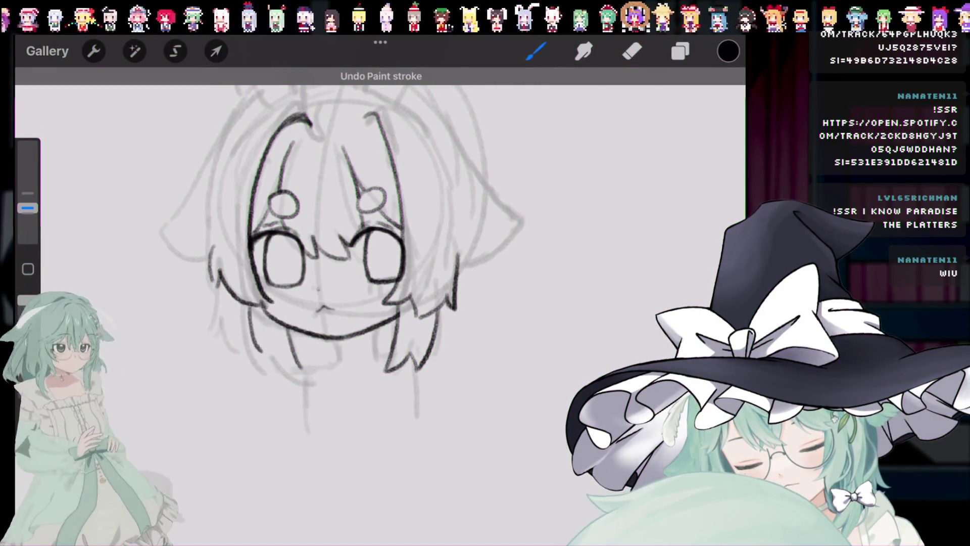
key(ctrl+z)
Step: Draw jagged lower-left hair ends and zigzag tips below the chin, restoring them with redo
drag(251, 311, 298, 367)
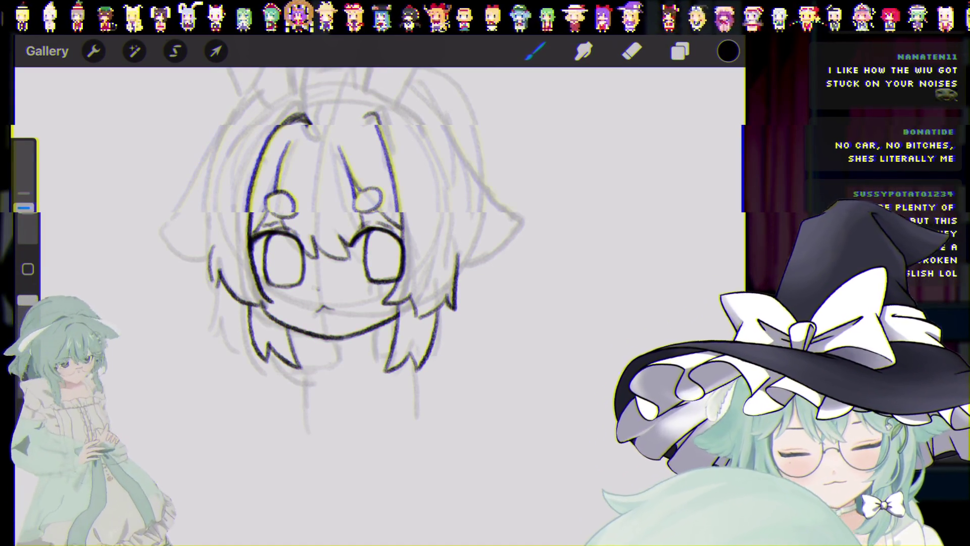
drag(292, 347, 338, 348)
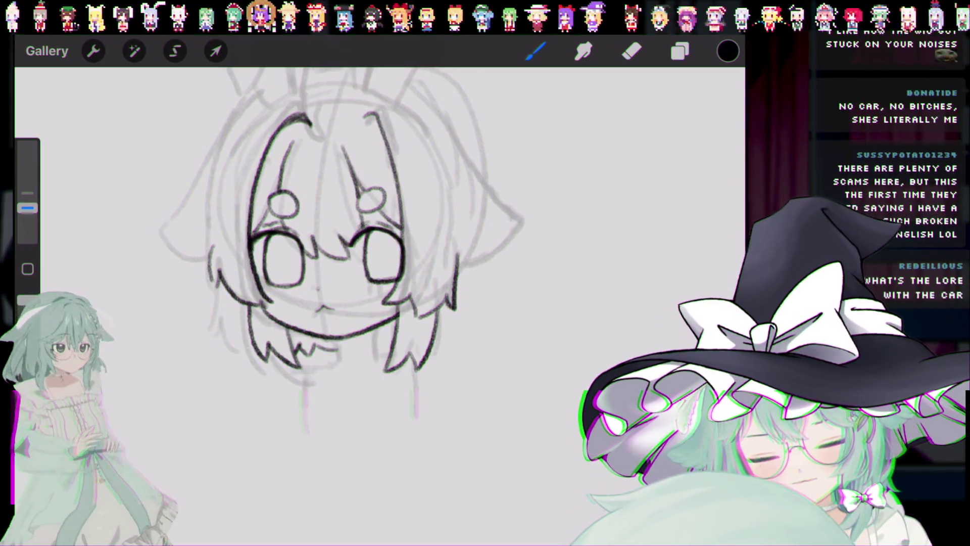
key(ctrl+z)
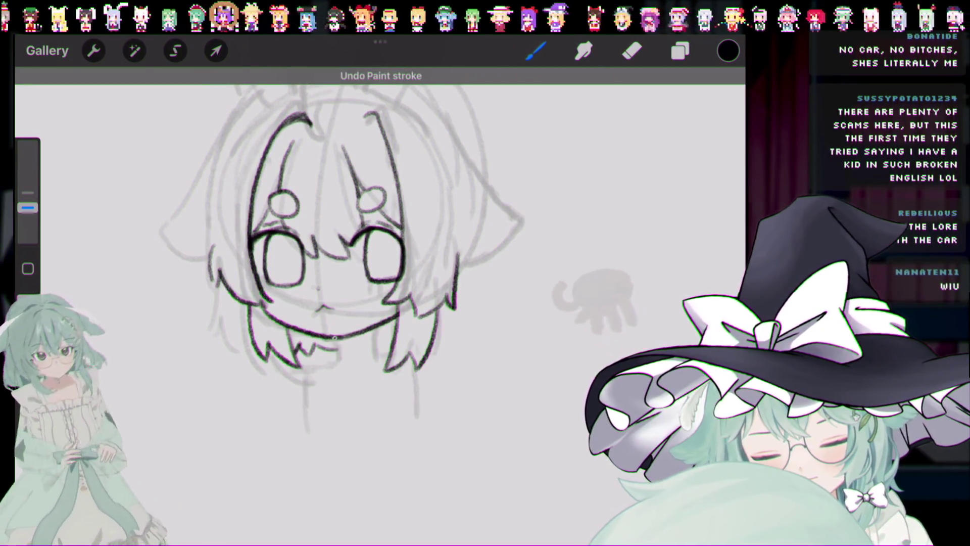
key(ctrl+z)
key(ctrl+shift+z)
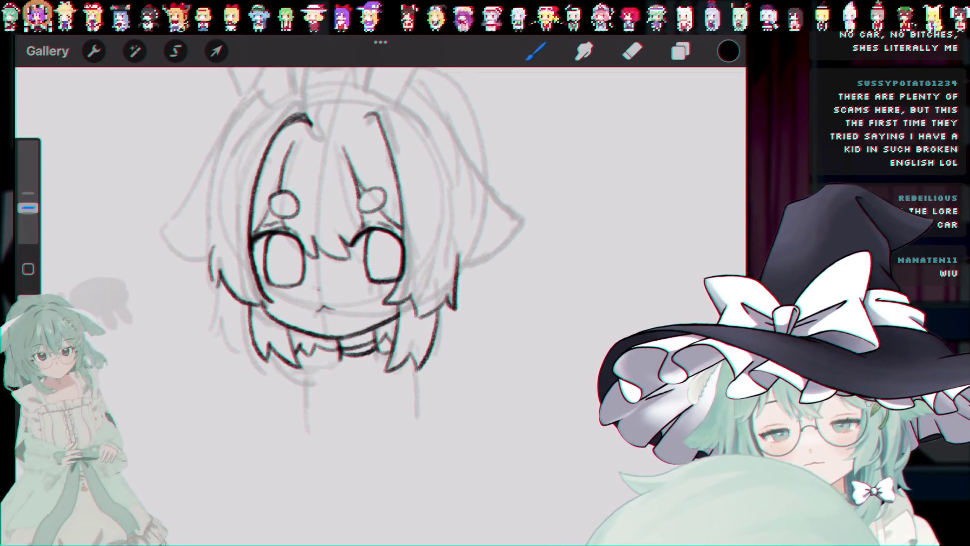
Step: Try a collar stroke below the chin, undo recent strokes, and toggle Eraser then Brush
drag(345, 353, 374, 360)
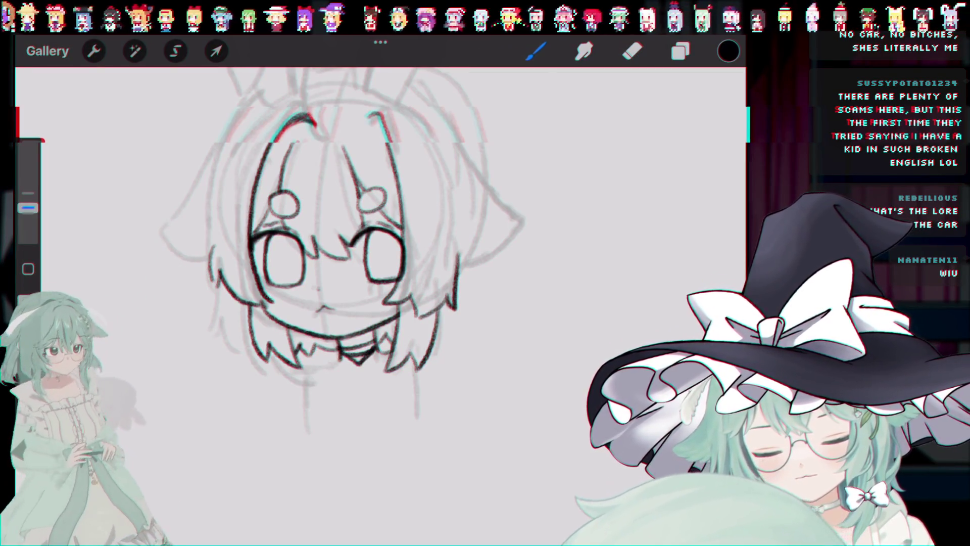
key(ctrl+z)
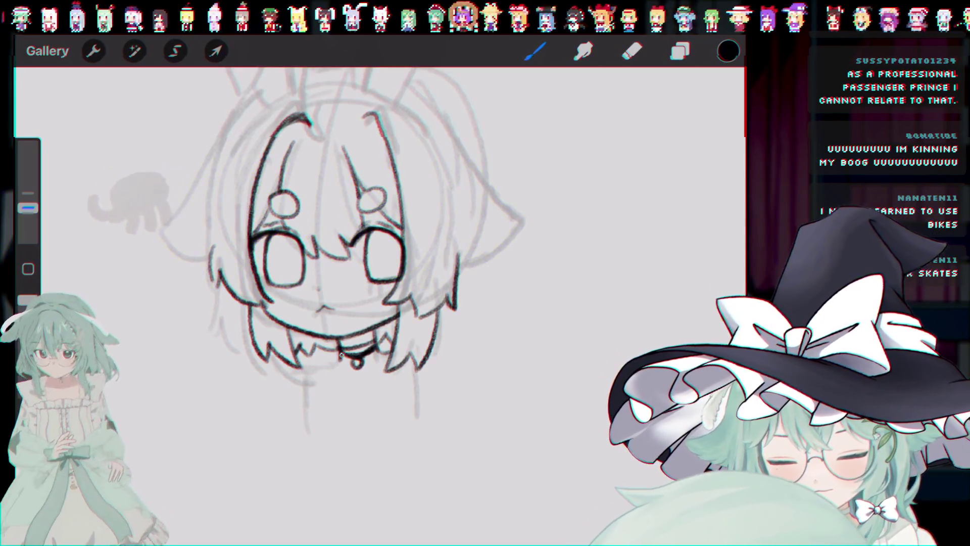
key(ctrl+z)
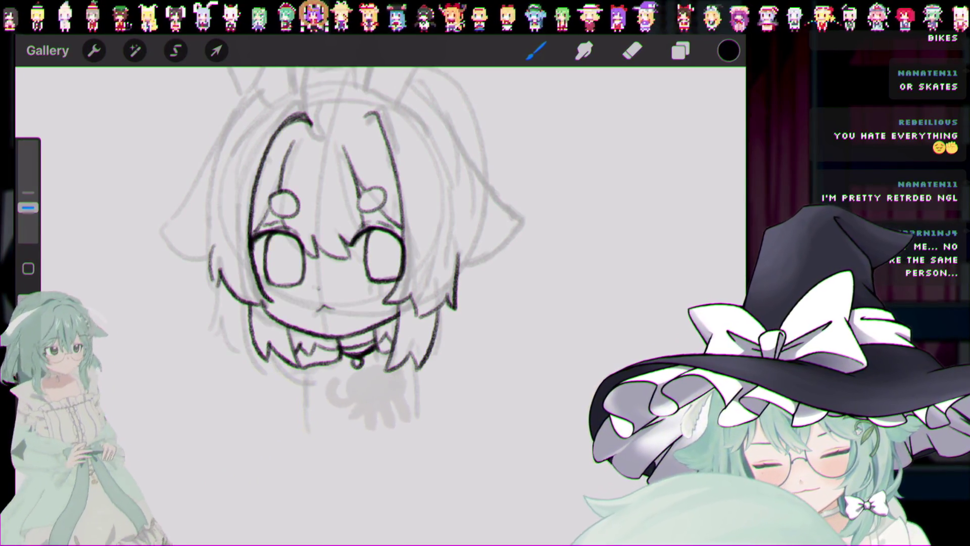
key(ctrl+z)
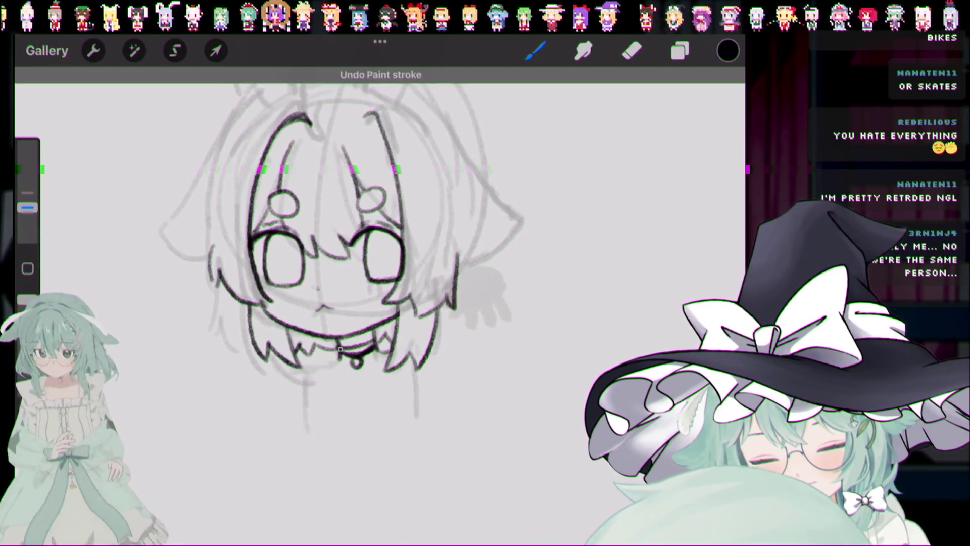
key(e)
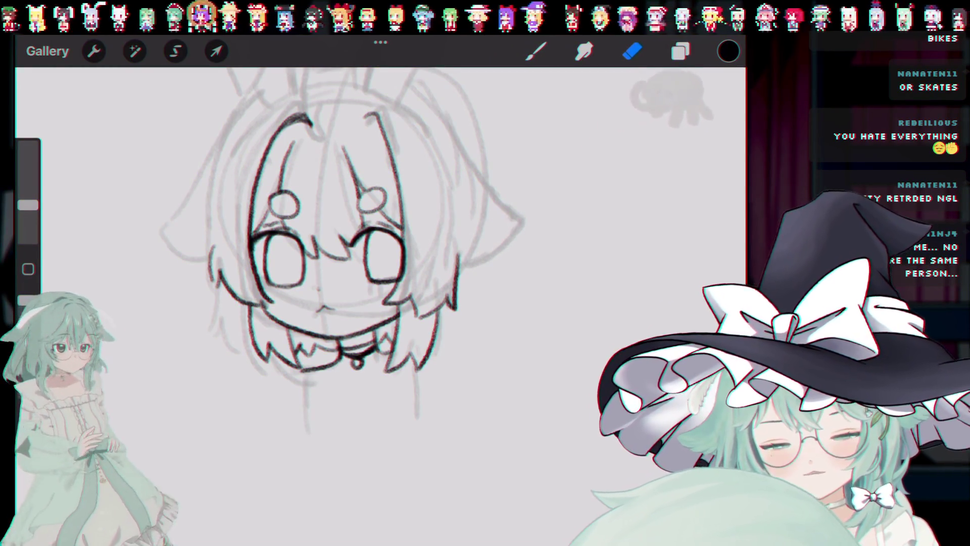
key(b)
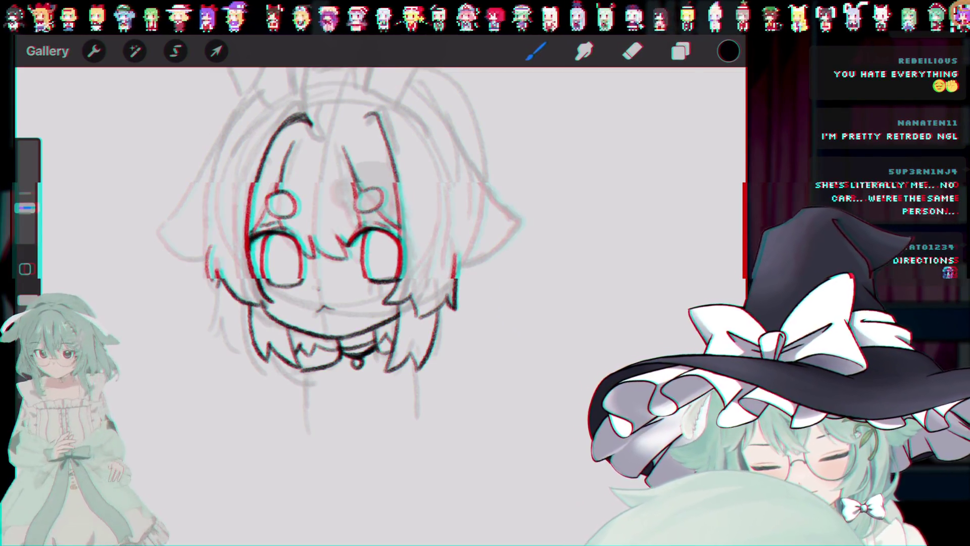
Step: Ink the left and right neck lines, redrawing the right one slightly further out
scroll(328, 227, down, 1)
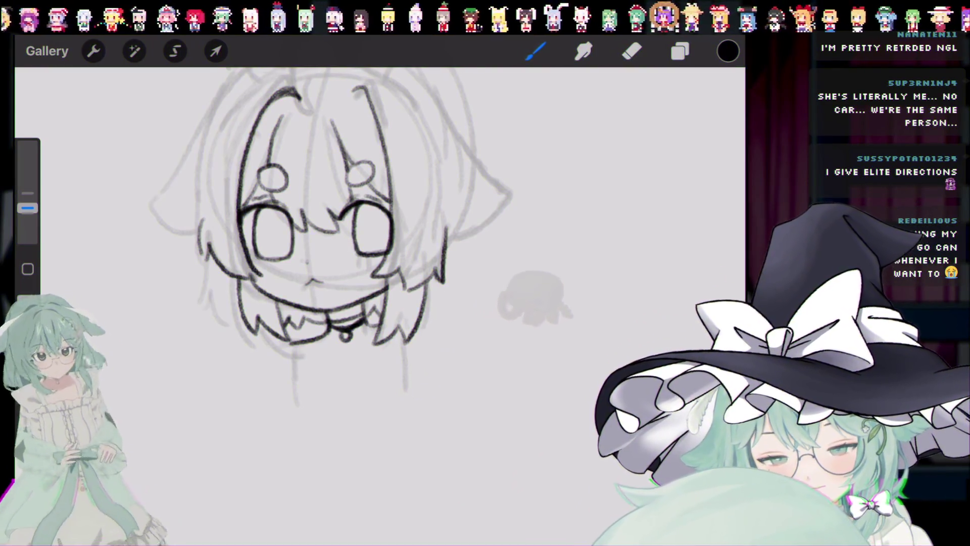
scroll(328, 228, down, 2)
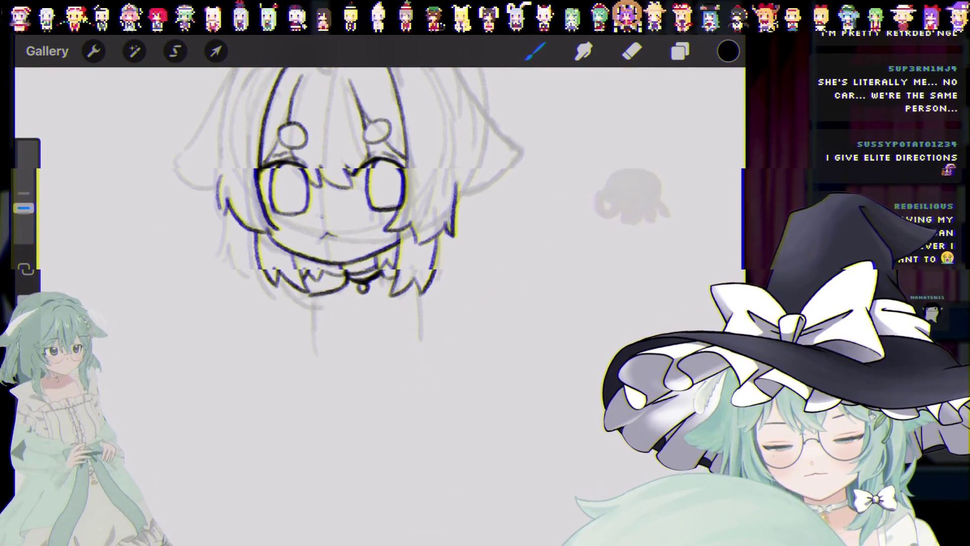
key(ctrl+z)
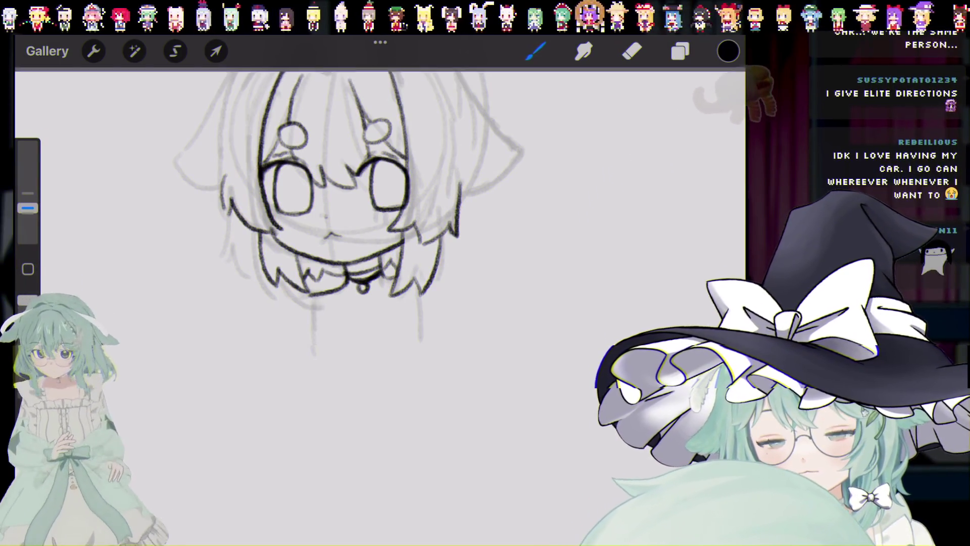
drag(319, 295, 329, 353)
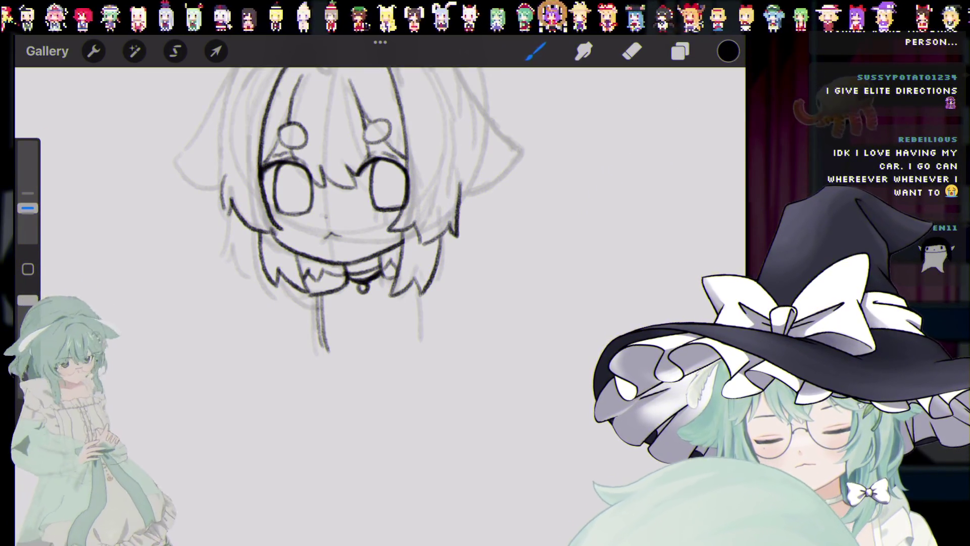
drag(417, 281, 418, 343)
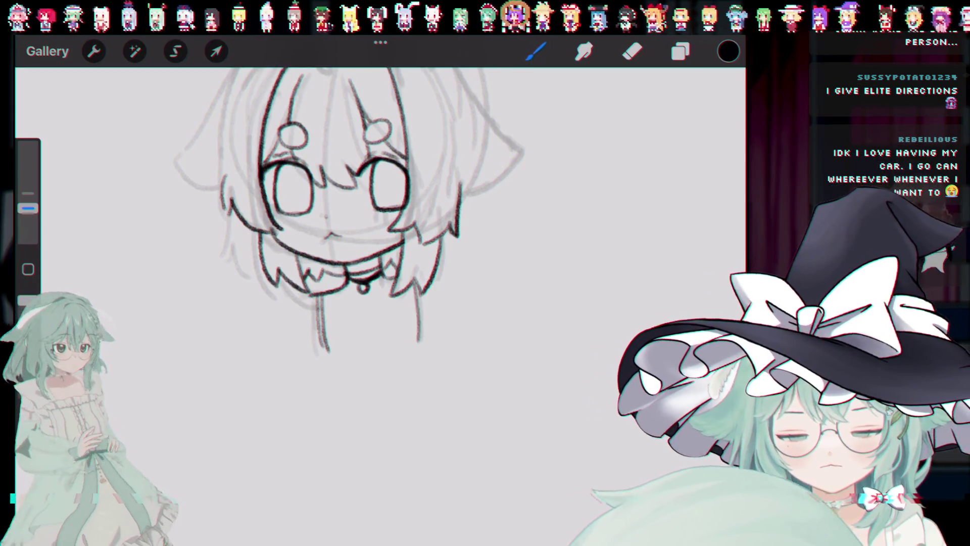
key(ctrl+z)
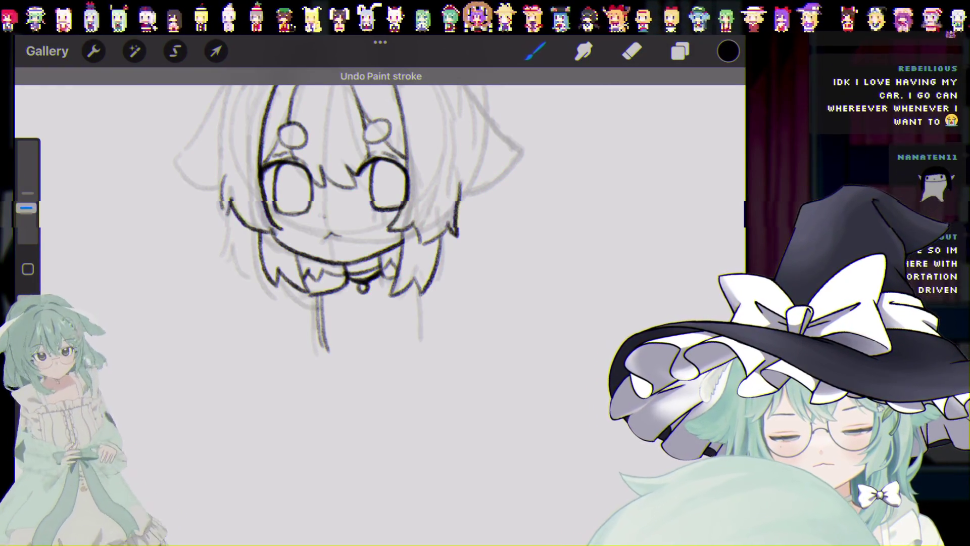
drag(422, 290, 427, 342)
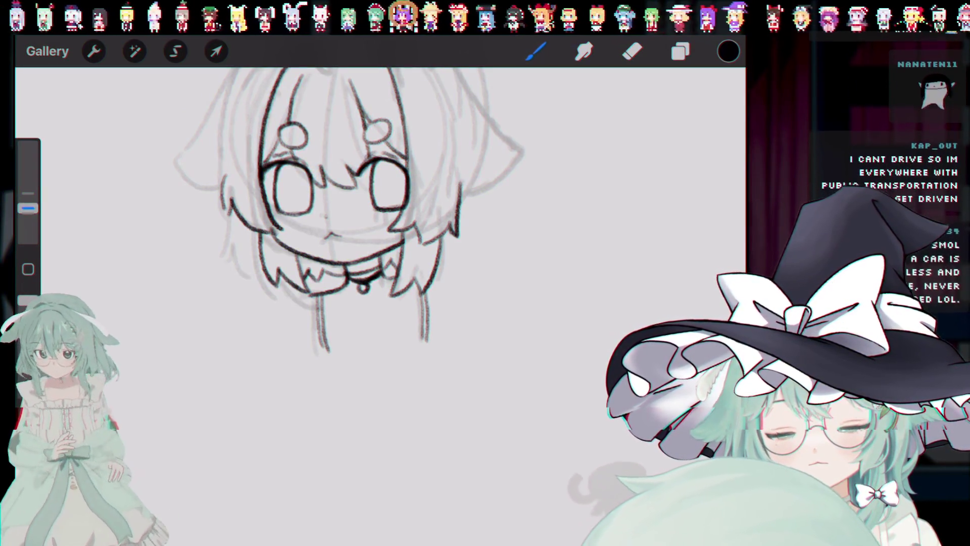
drag(326, 348, 353, 361)
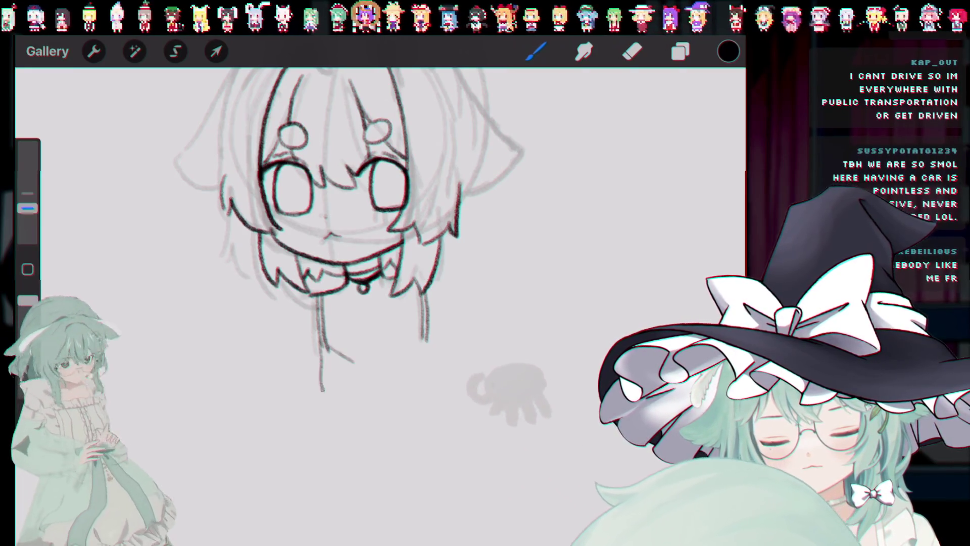
key(ctrl+z)
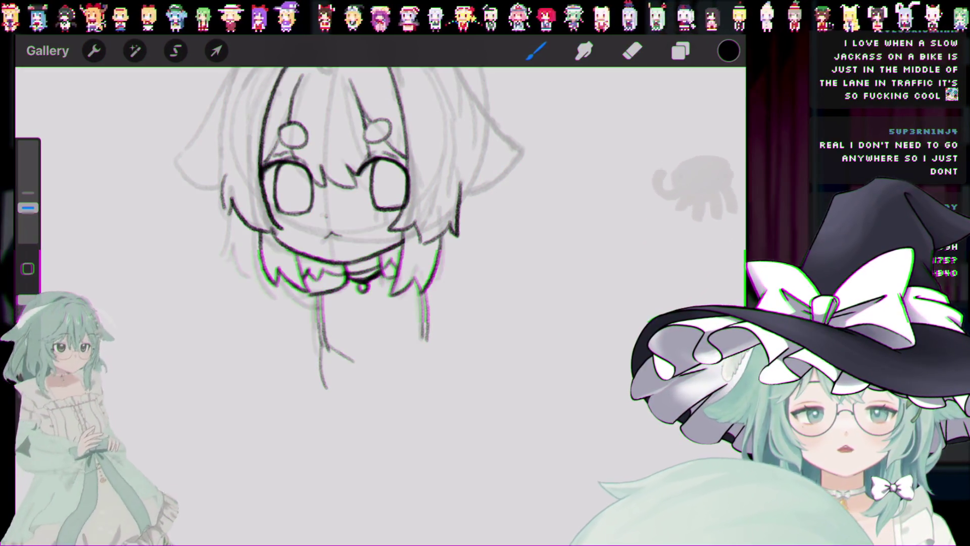
Step: Erase the short diagonal stroke below the chin, undo it, and return to the Brush
click(632, 51)
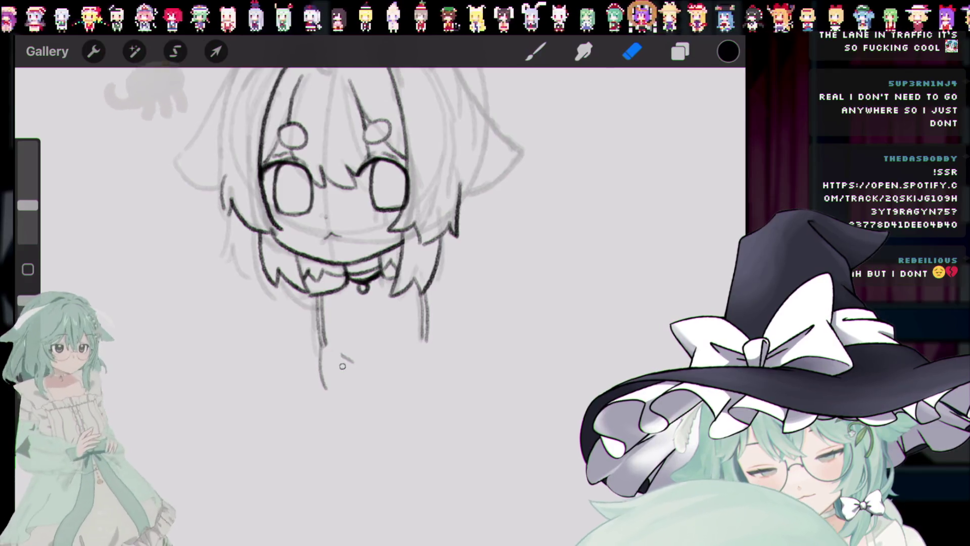
drag(352, 358, 331, 348)
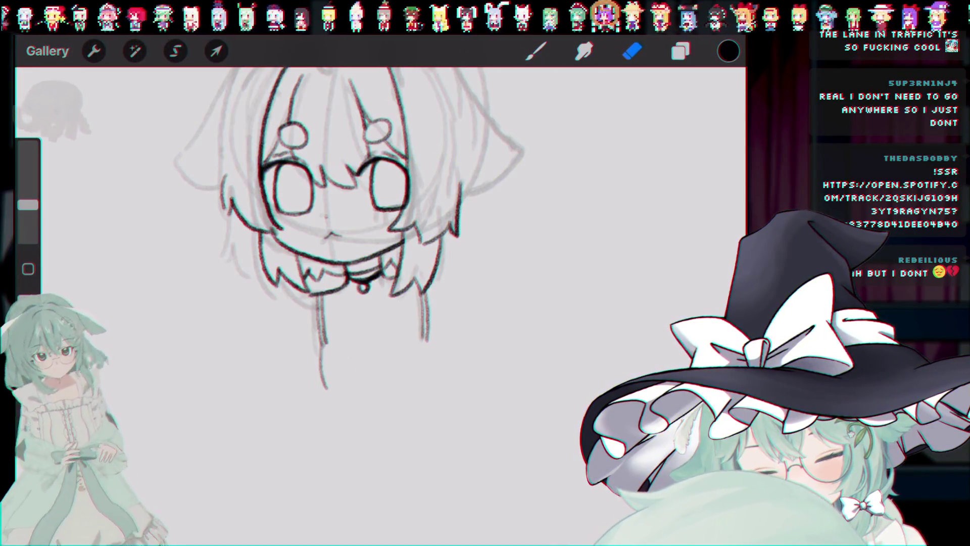
key(ctrl+z)
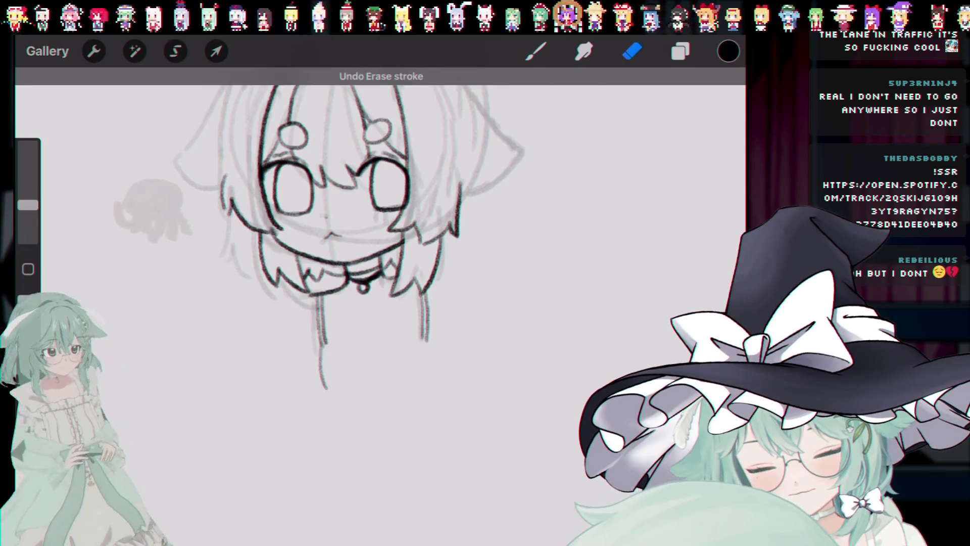
key(b)
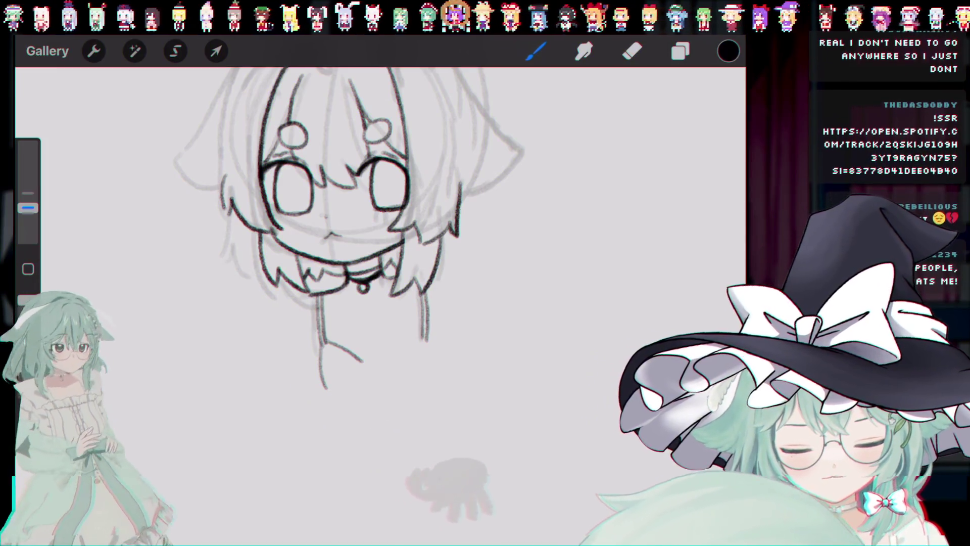
key(e)
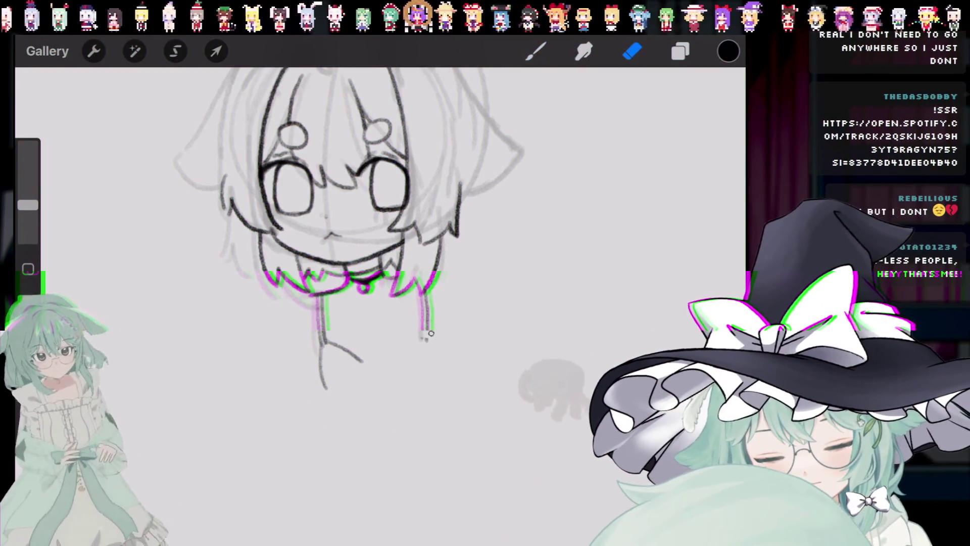
key(b)
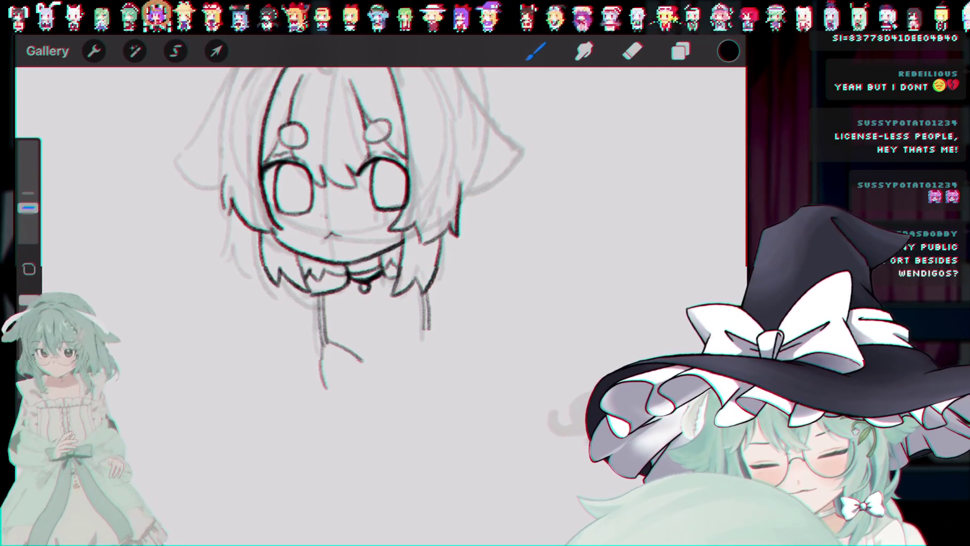
Step: Attempt the right shoulder curve and its lower line several times
drag(427, 331, 394, 360)
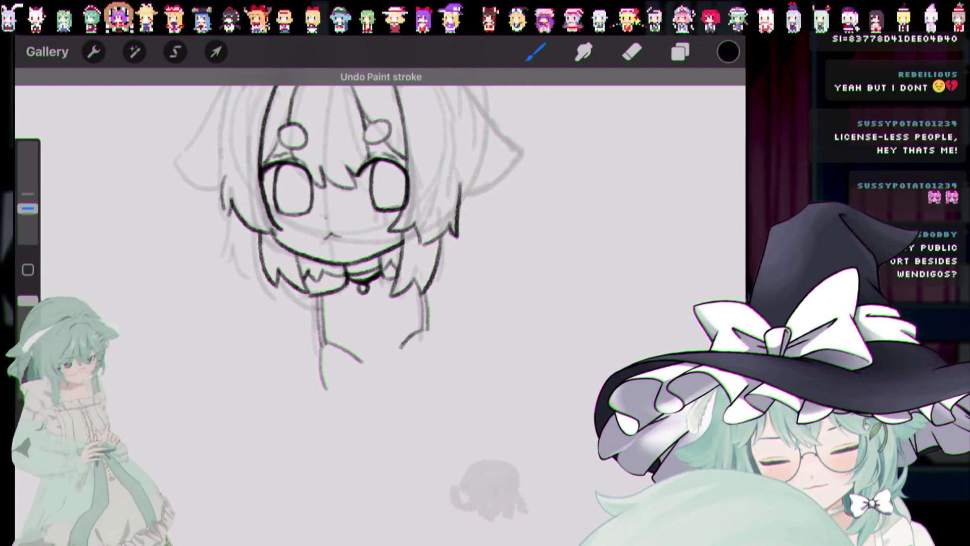
key(ctrl+z)
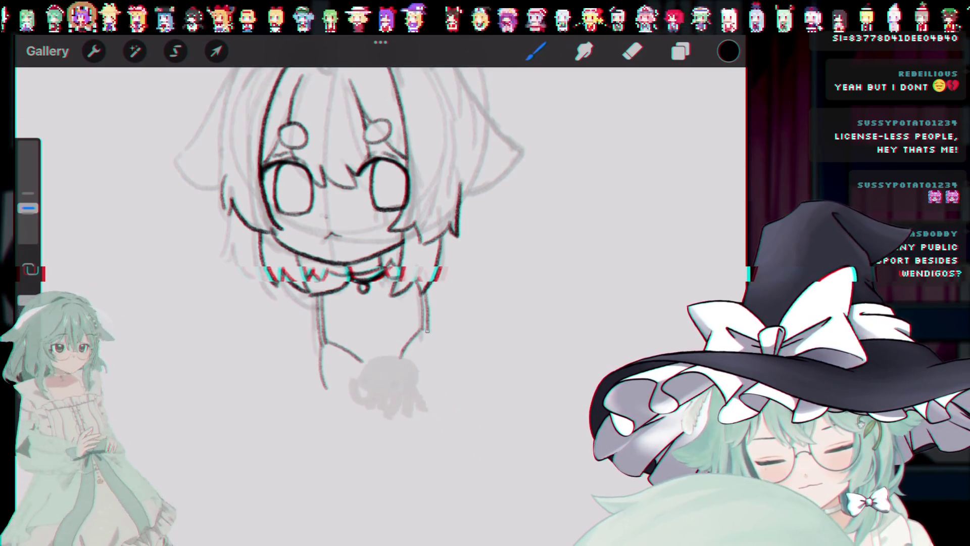
drag(399, 360, 438, 359)
key(ctrl+z)
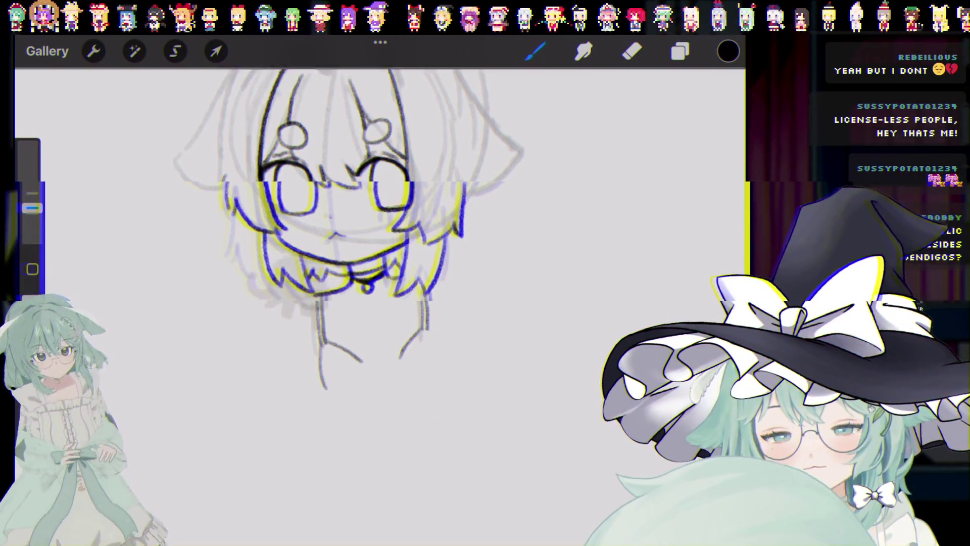
key(ctrl+z)
key(ctrl+z)
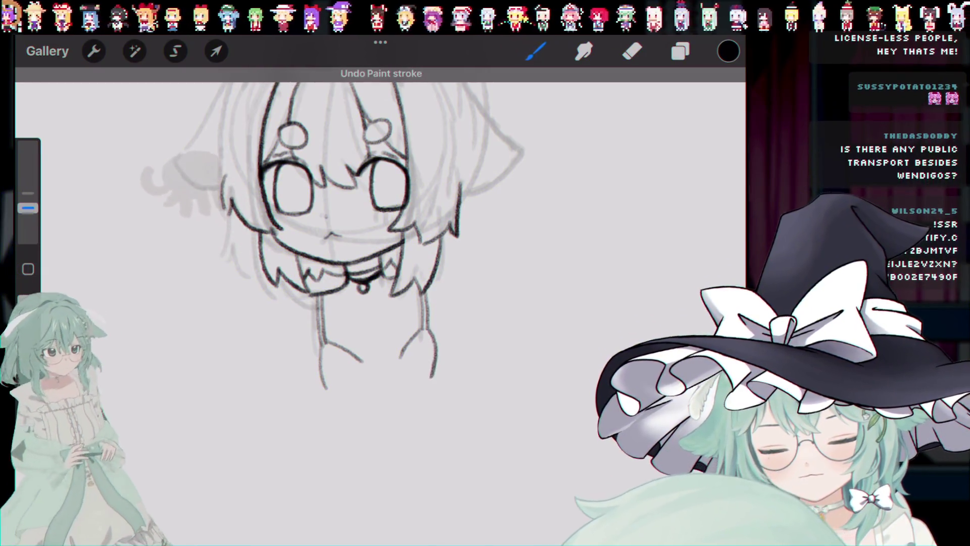
drag(429, 329, 433, 371)
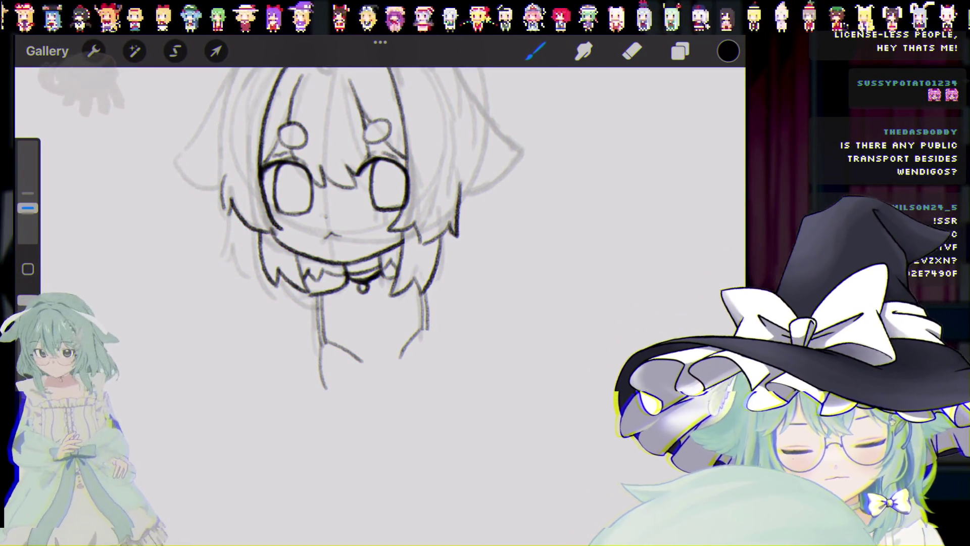
key(ctrl+z)
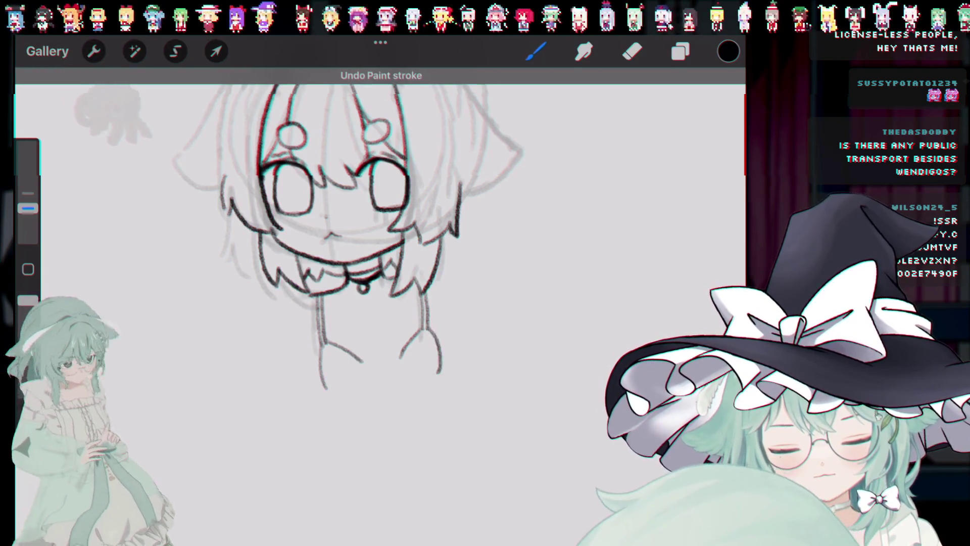
drag(223, 144, 220, 187)
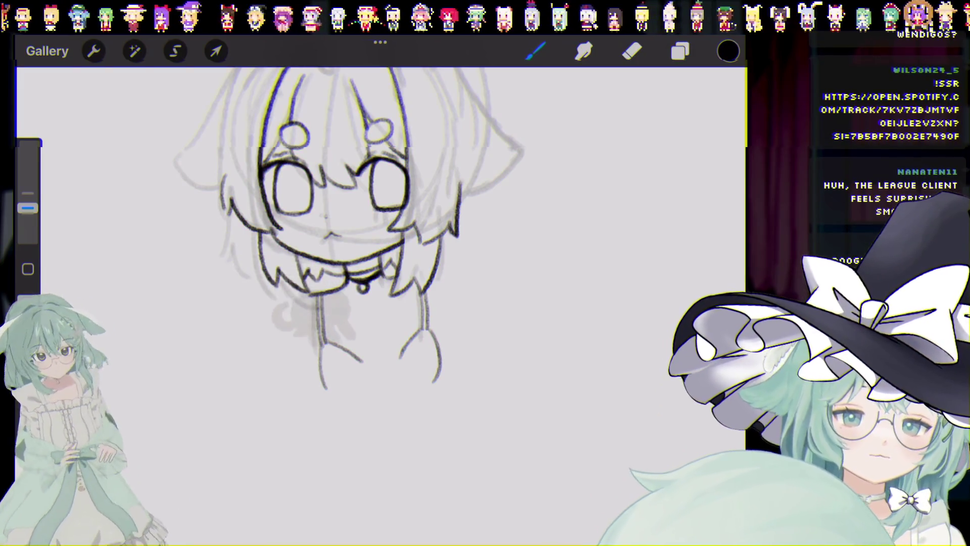
Step: Try a lower body stroke, then erase the lower body lines with a larger eraser
drag(333, 349, 394, 384)
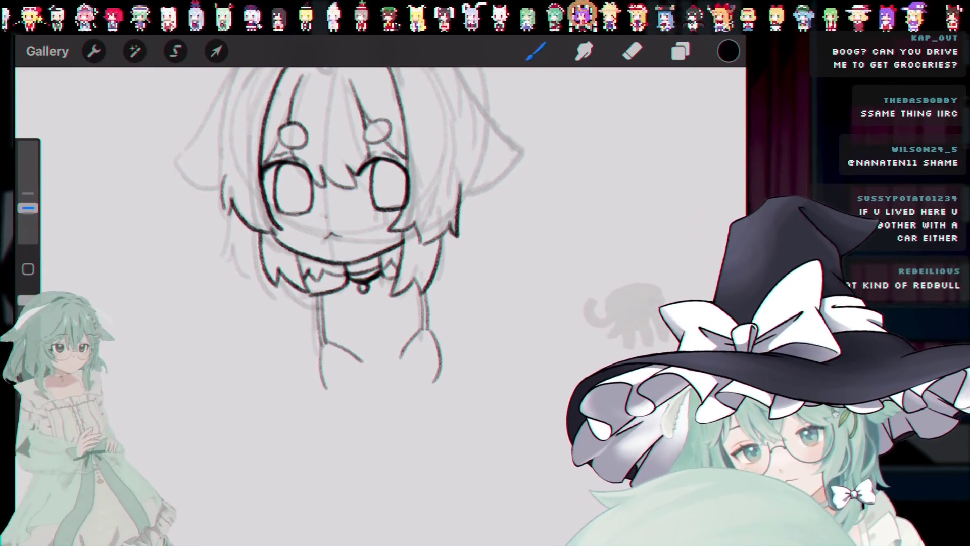
mouse_move(360, 360)
mouse_down()
mouse_move(373, 377)
mouse_move(404, 349)
mouse_up()
key(ctrl+z)
key(ctrl+z)
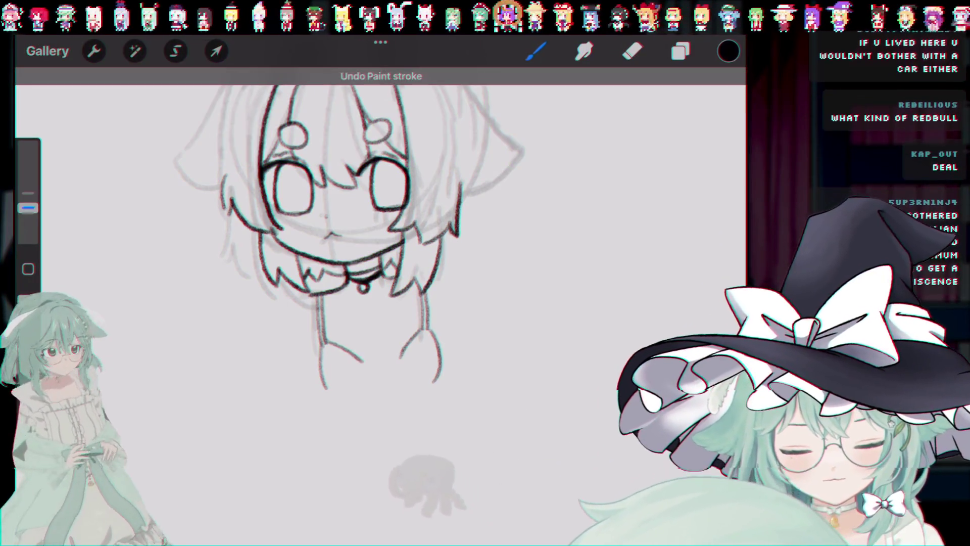
key(e)
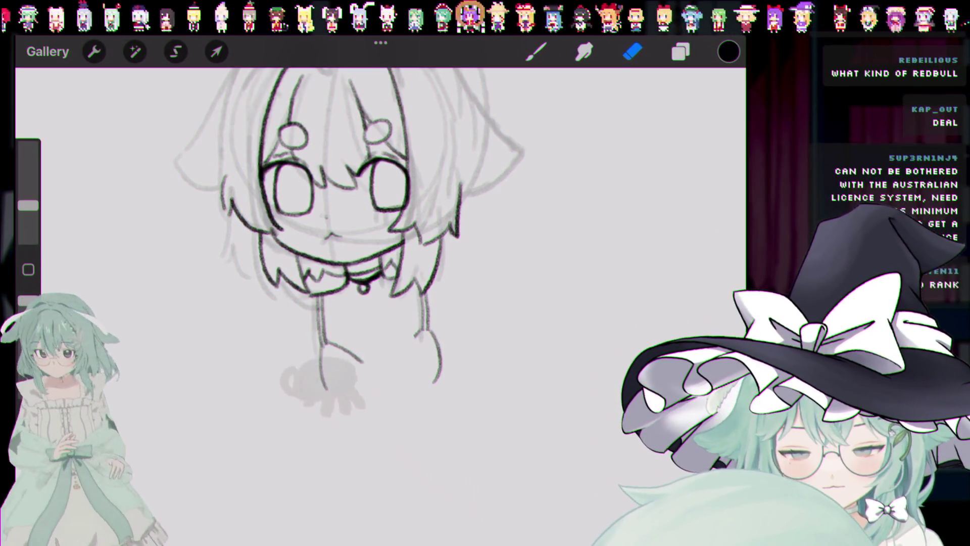
drag(28, 205, 28, 181)
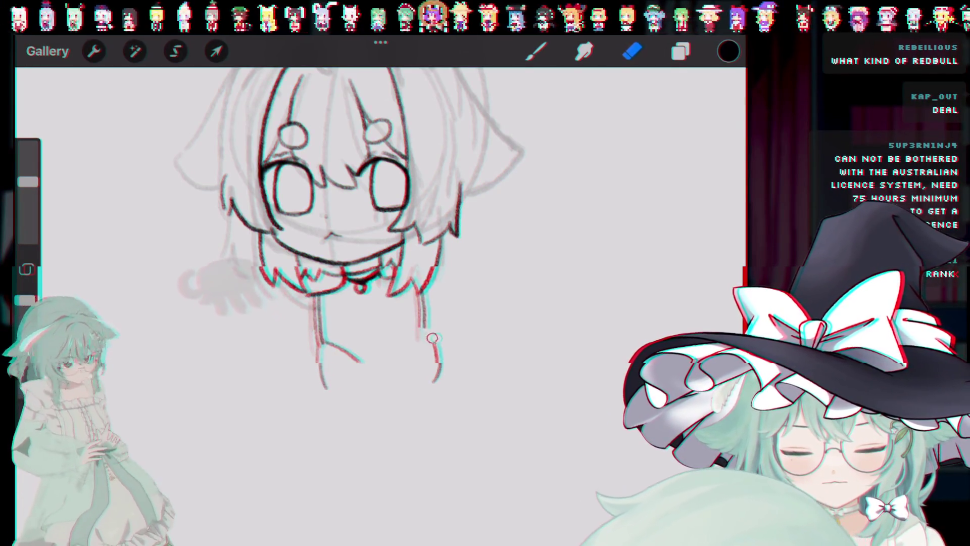
mouse_move(432, 338)
mouse_down()
mouse_move(331, 374)
mouse_move(325, 351)
mouse_up()
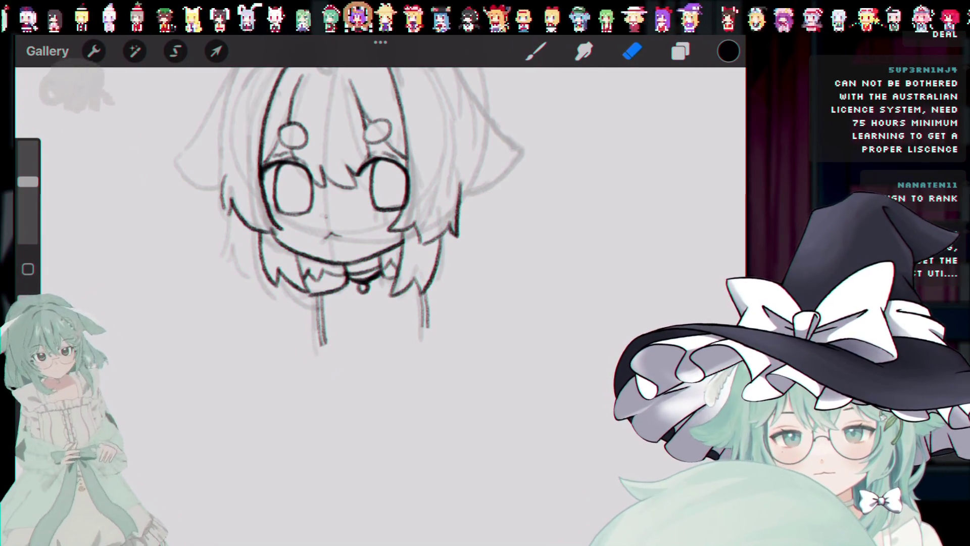
key(b)
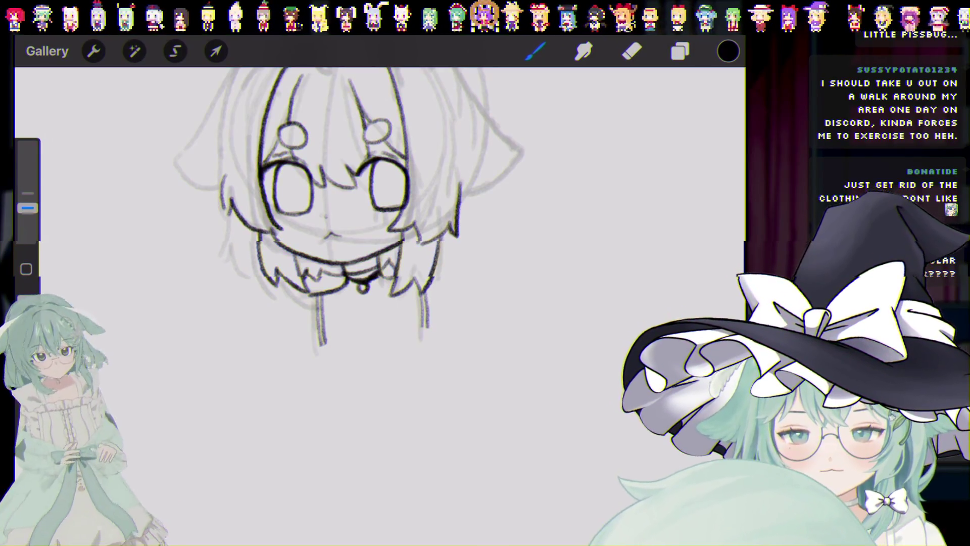
key(ctrl+z)
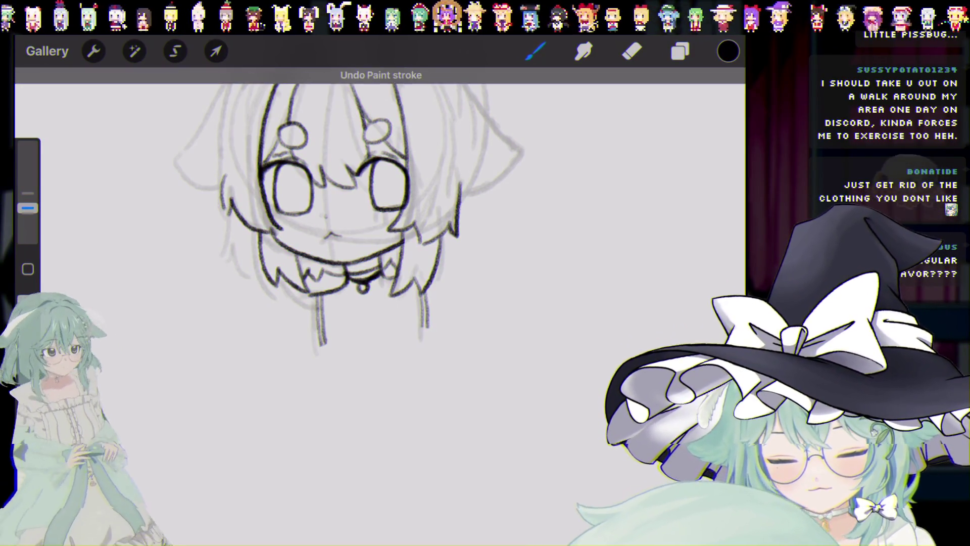
Step: Sketch the neckline slightly lower, trying and undoing lines beneath it
drag(422, 328, 394, 355)
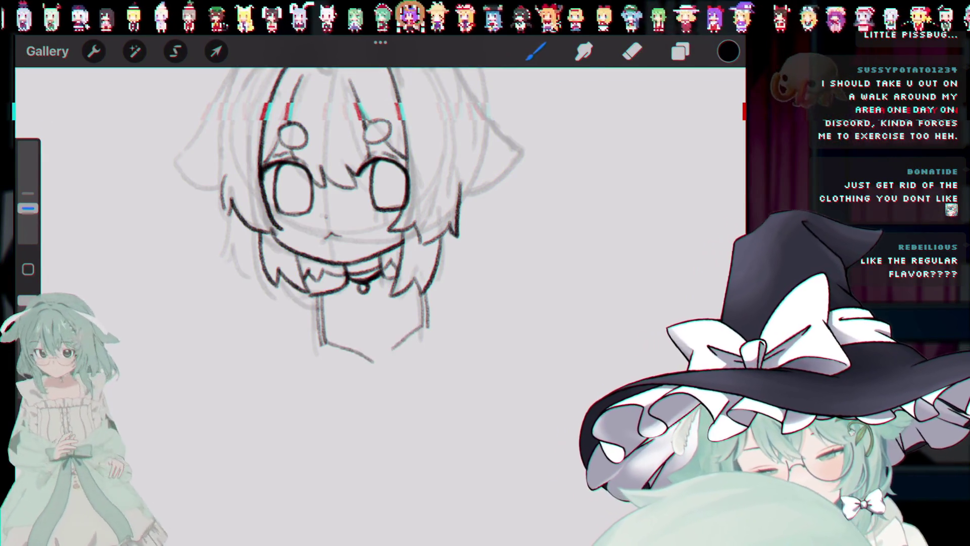
key(ctrl+z)
key(ctrl+z)
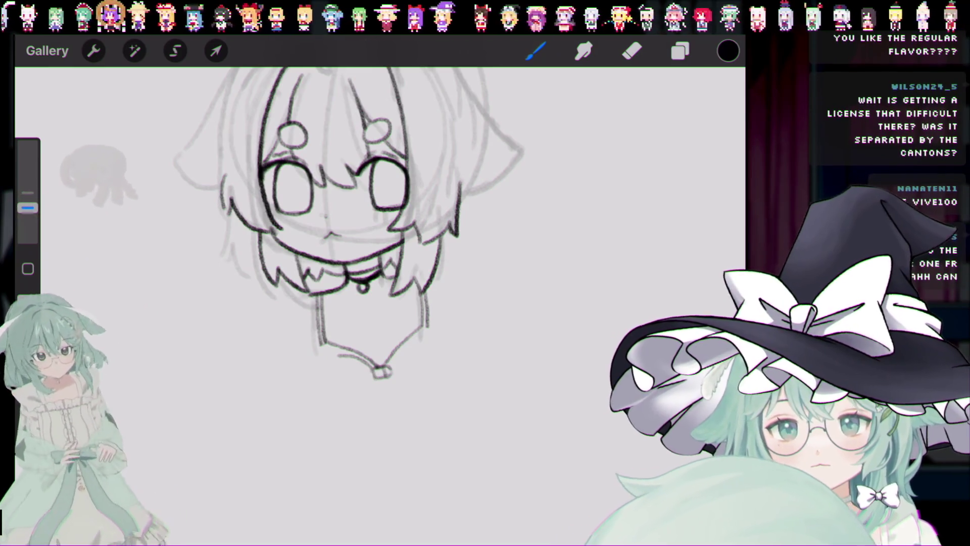
key(ctrl+z)
mouse_move(326, 360)
mouse_down()
mouse_move(376, 368)
mouse_move(317, 414)
mouse_up()
drag(379, 389, 325, 429)
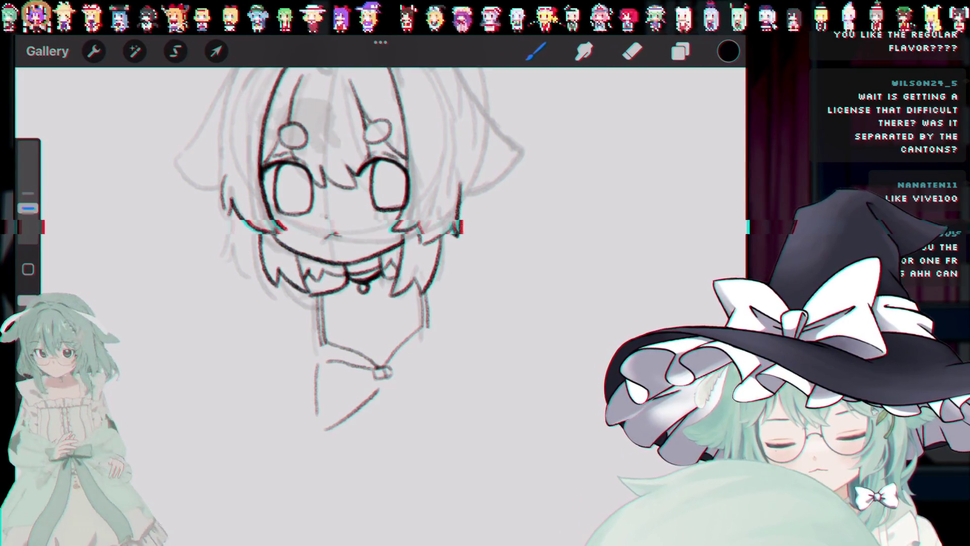
key(ctrl+z)
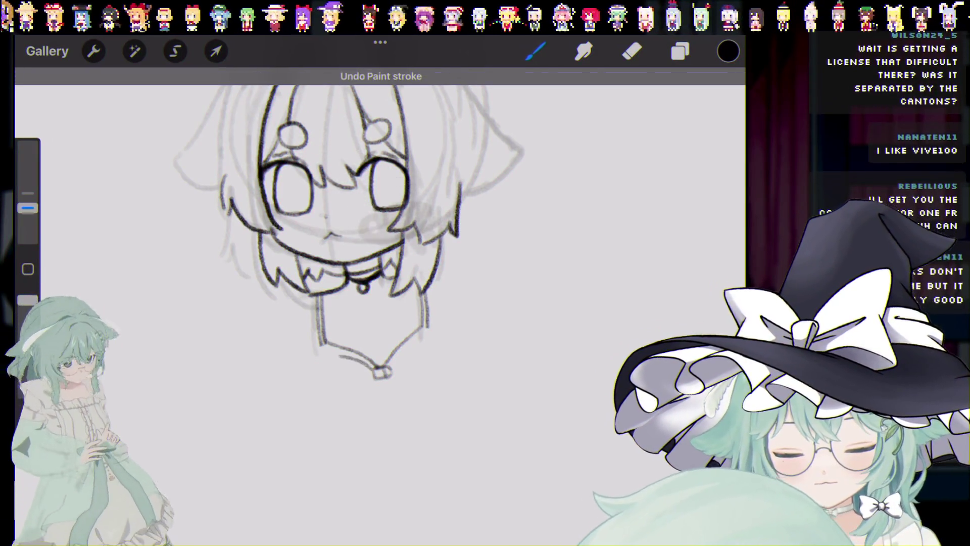
drag(314, 354, 312, 384)
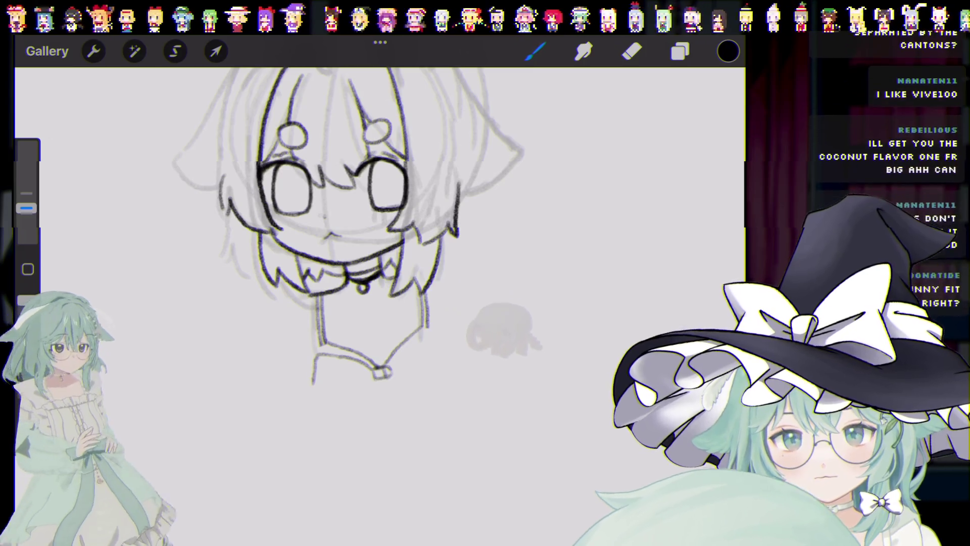
key(ctrl+z)
Step: Try a bow loop and lines down from the neckline, undoing each attempt
key(ctrl+z)
drag(333, 358, 376, 376)
key(ctrl+z)
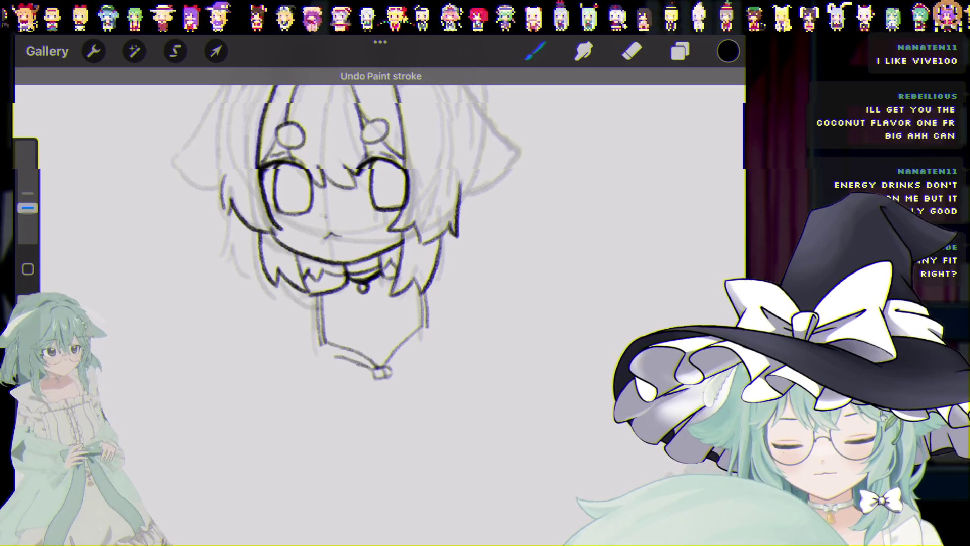
key(ctrl+z)
drag(329, 357, 333, 412)
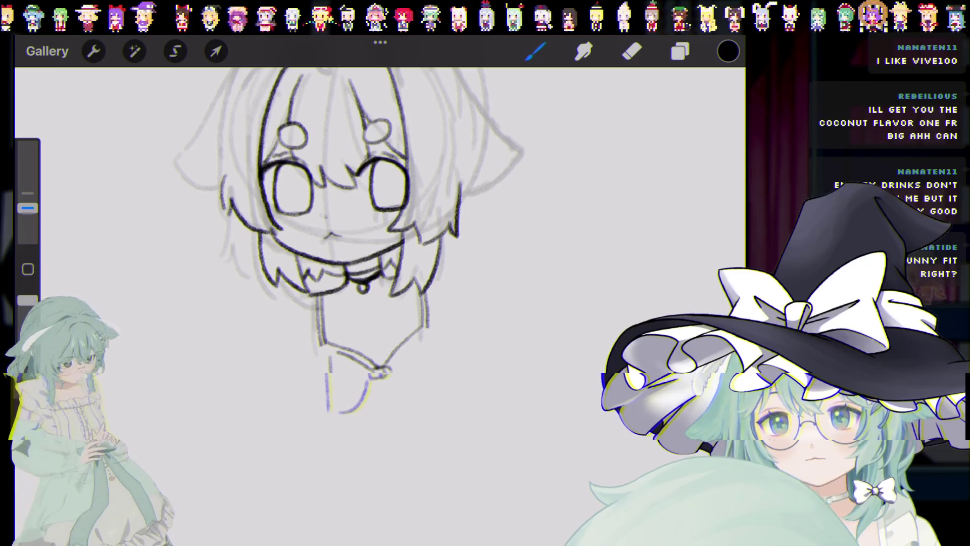
key(ctrl+z)
key(ctrl+z)
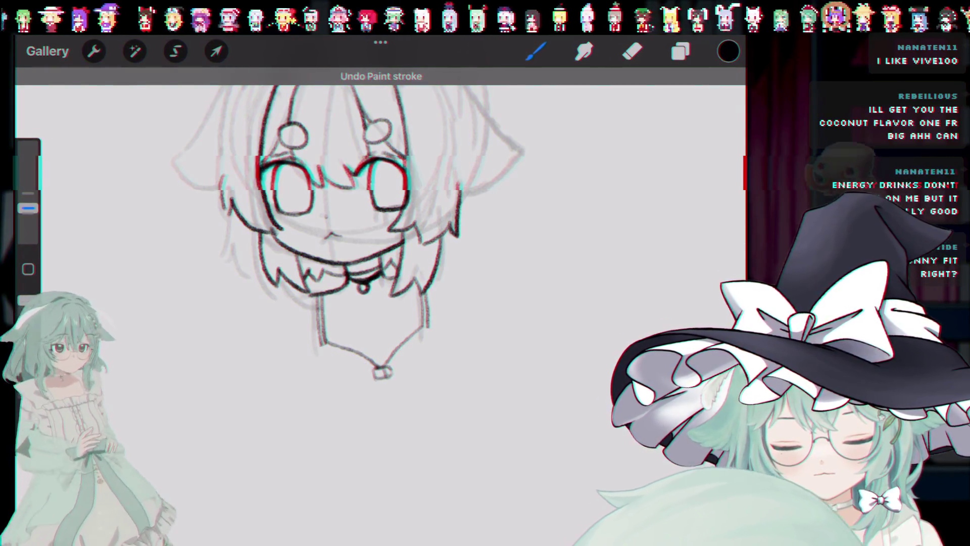
mouse_move(332, 358)
mouse_down()
mouse_move(328, 403)
mouse_move(373, 412)
mouse_up()
key(ctrl+z)
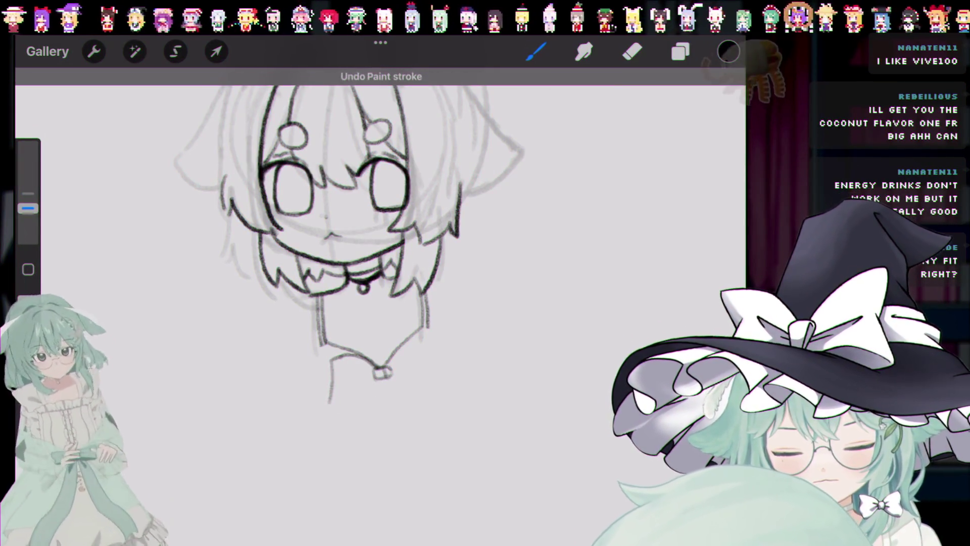
key(ctrl+z)
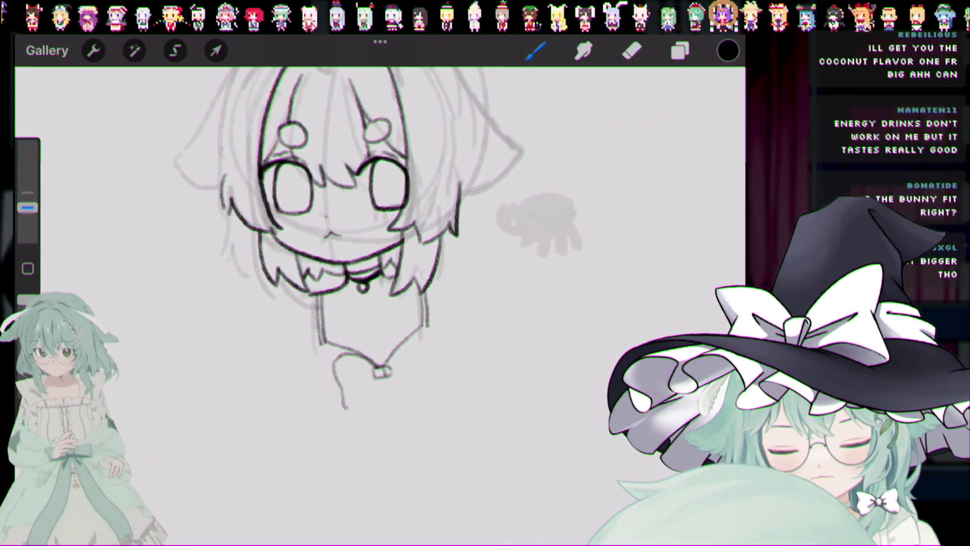
Step: Sketch a bow loop and the ribbon tails under and right of the knot
drag(337, 356, 378, 385)
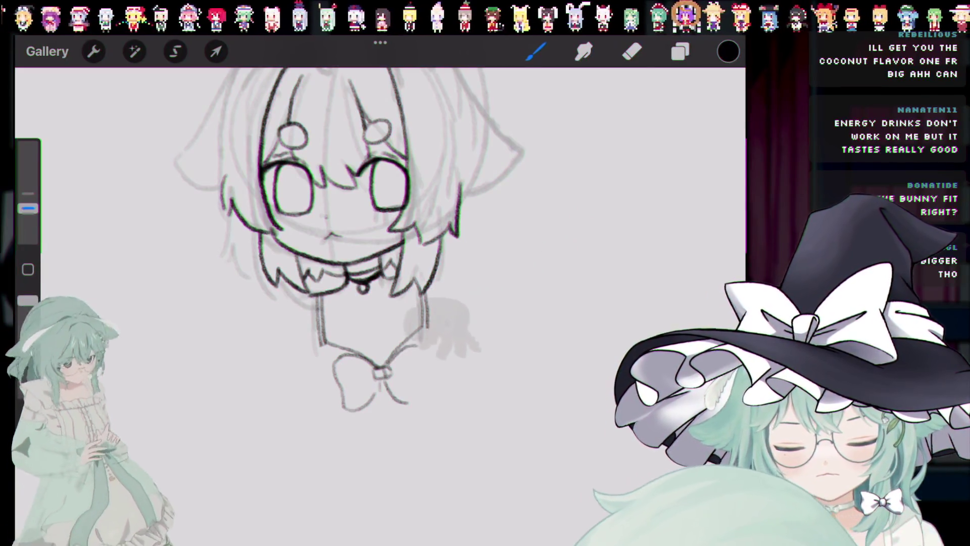
key(ctrl+z)
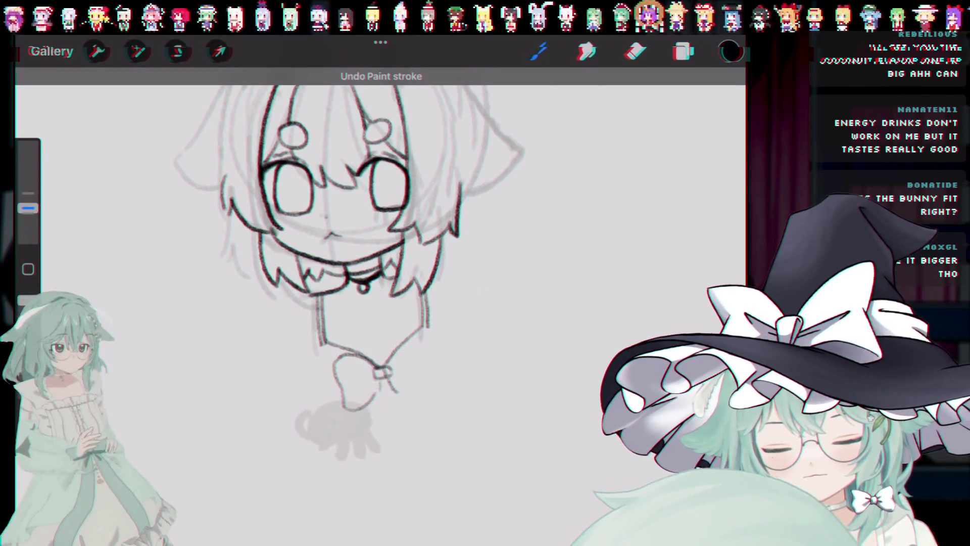
drag(381, 375, 395, 391)
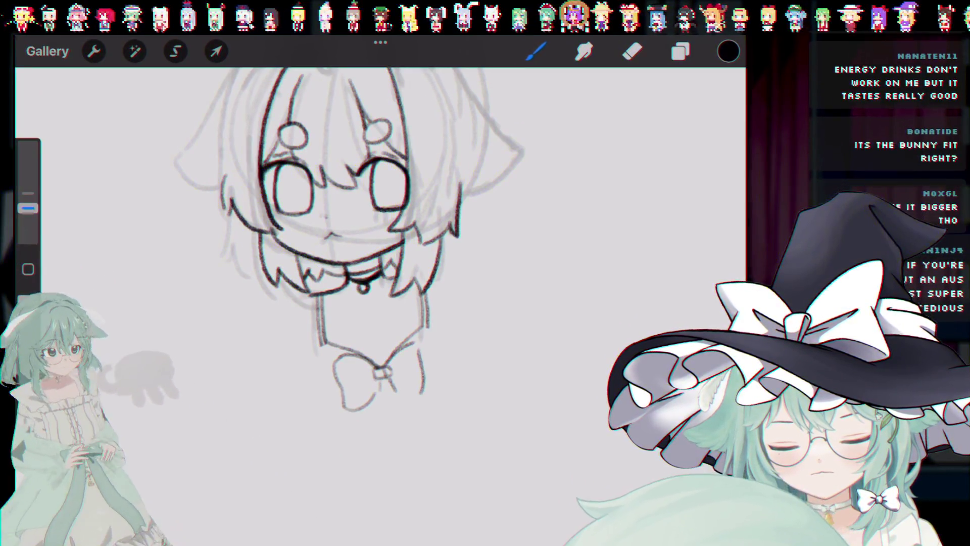
drag(419, 348, 424, 393)
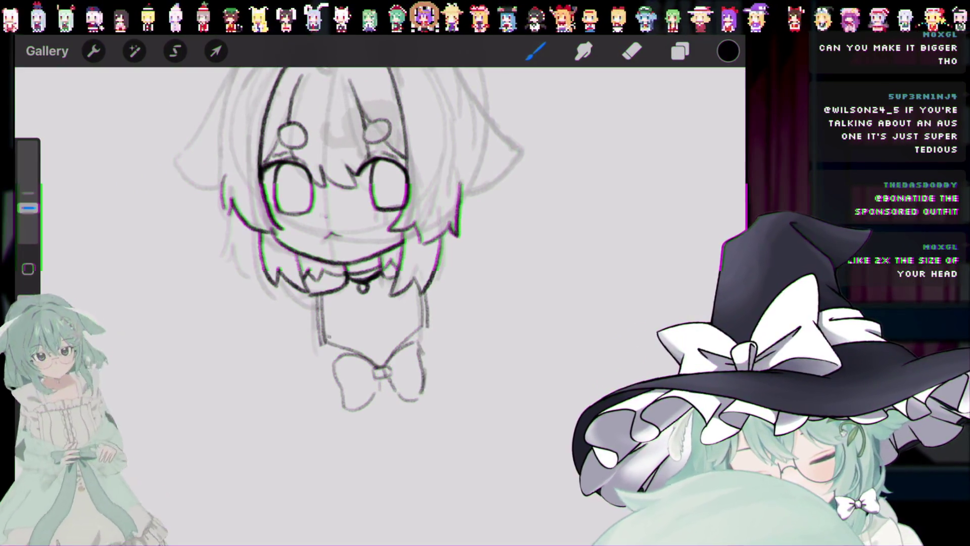
Step: Undo recent strokes, including the small mark on the bow and the line beside it
key(ctrl+z)
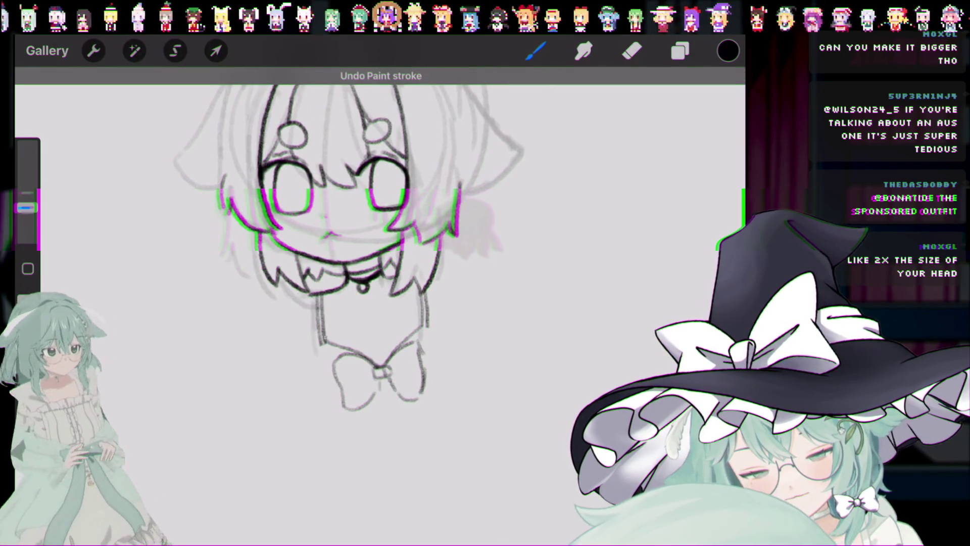
key(ctrl+z)
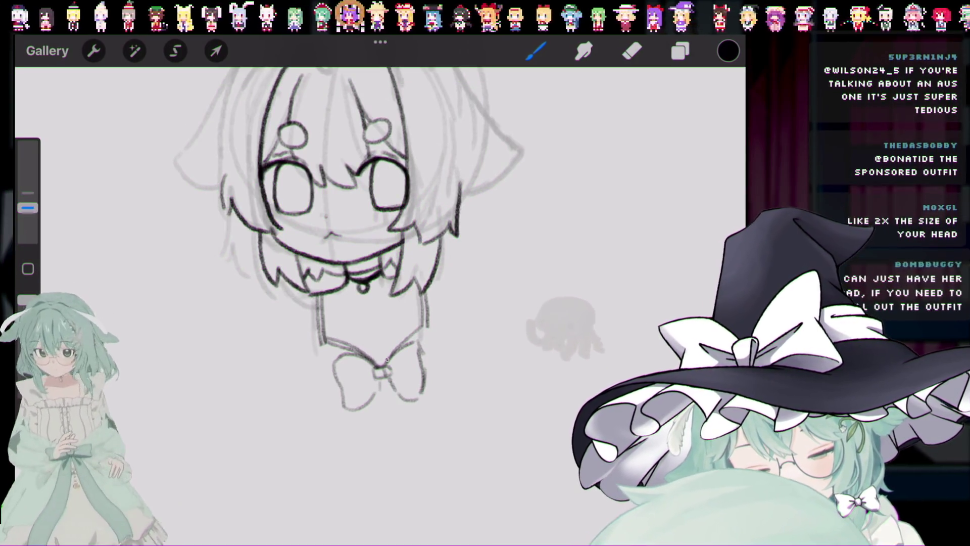
key(ctrl+z)
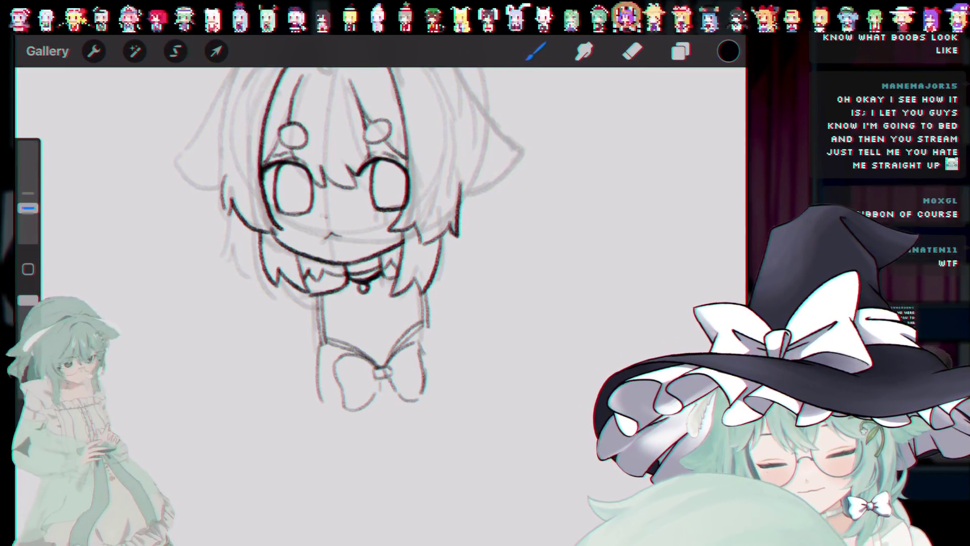
key(ctrl+z)
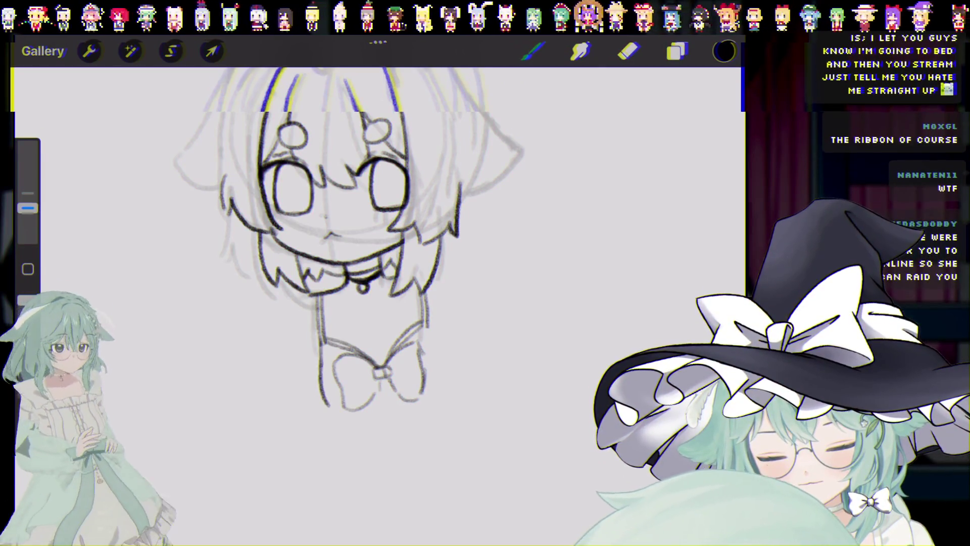
key(ctrl+z)
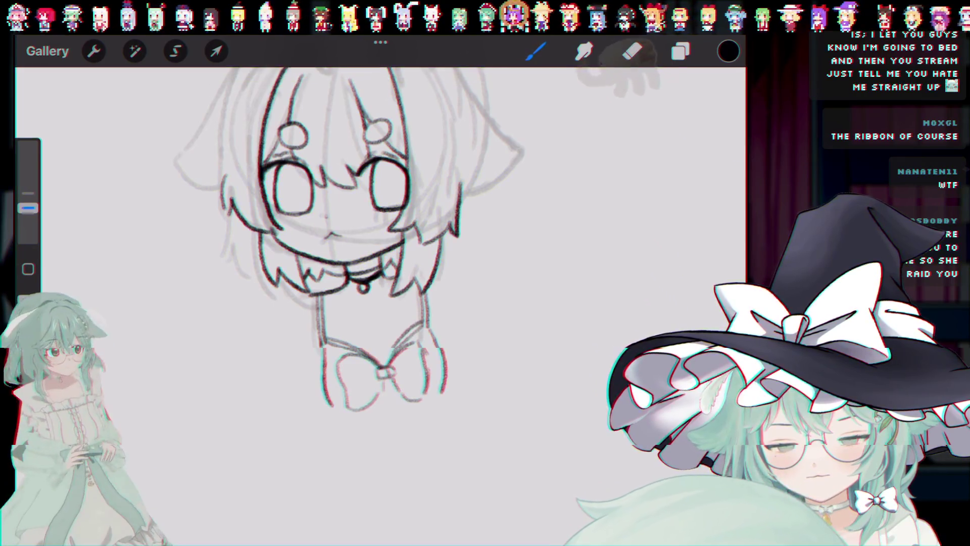
Step: Restore the line right of the bow and undo the grey shading around the mouth
key(ctrl+shift+z)
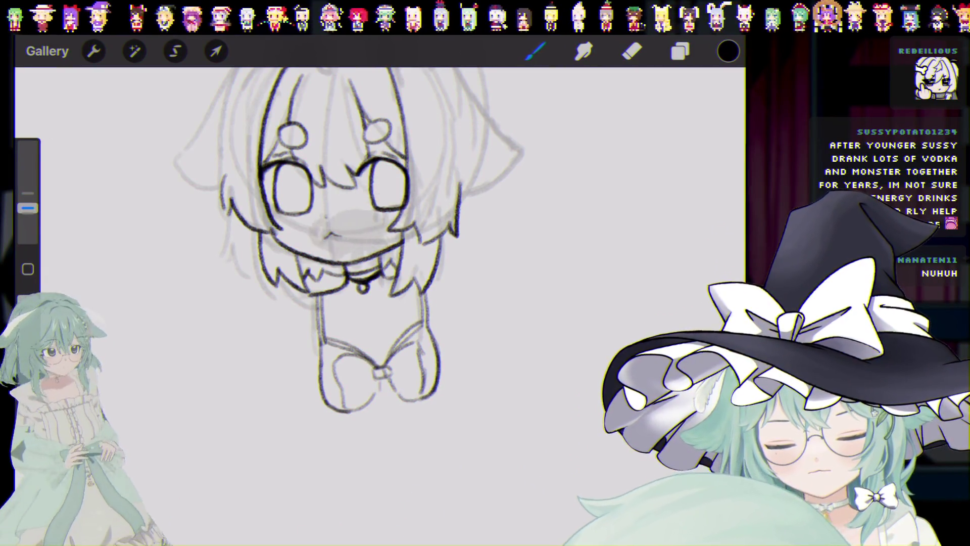
key(ctrl+z)
key(ctrl+z)
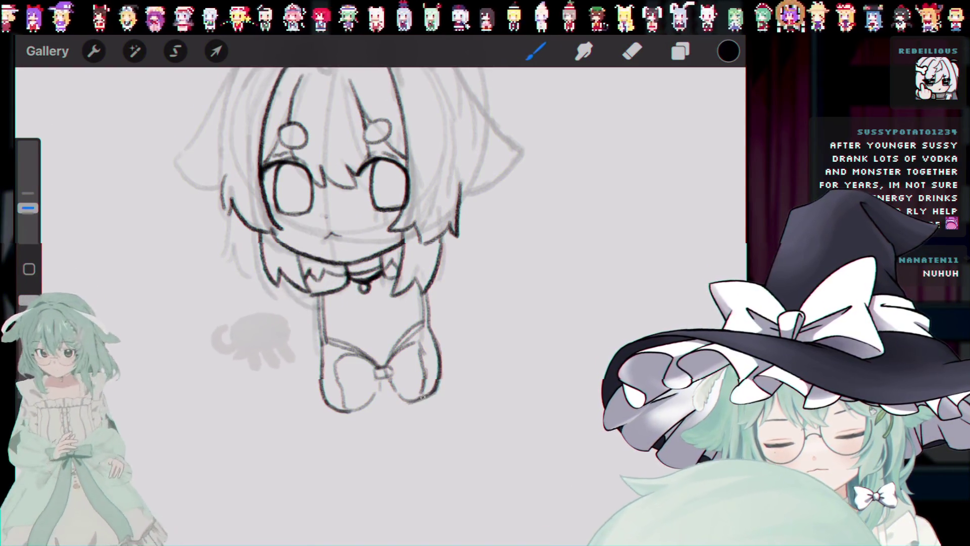
drag(344, 243, 322, 221)
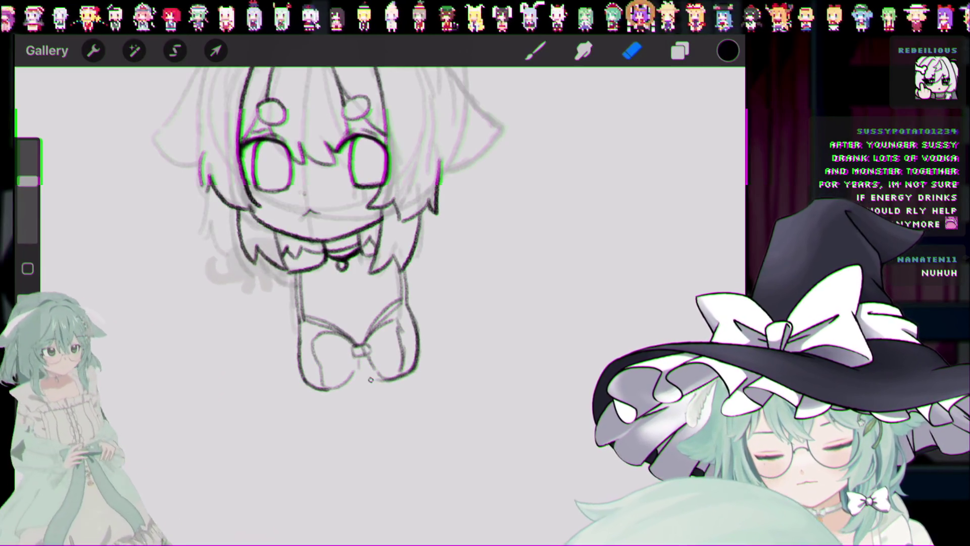
Step: Undo the stray strokes beside the chibi and toggle Layer 2 off and on to check the sketch
click(536, 50)
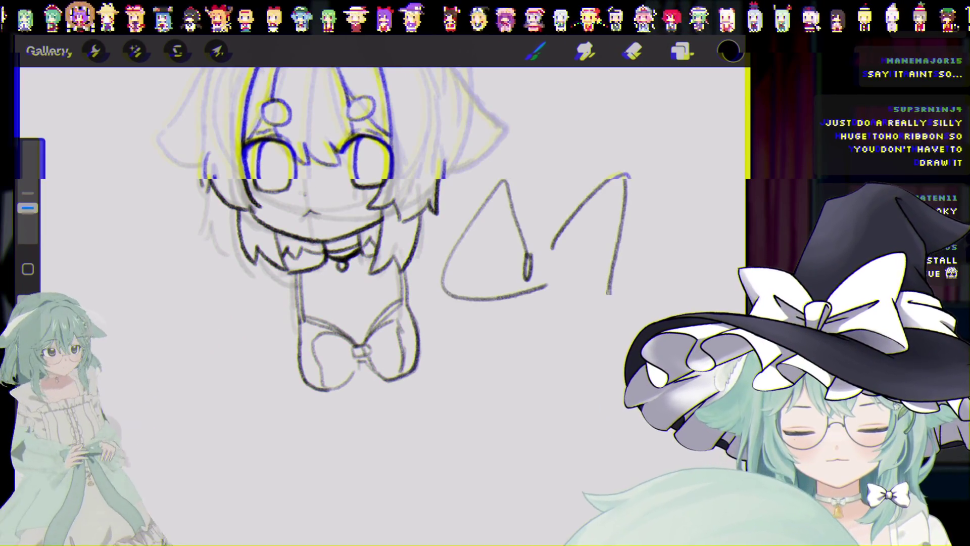
key(ctrl+z)
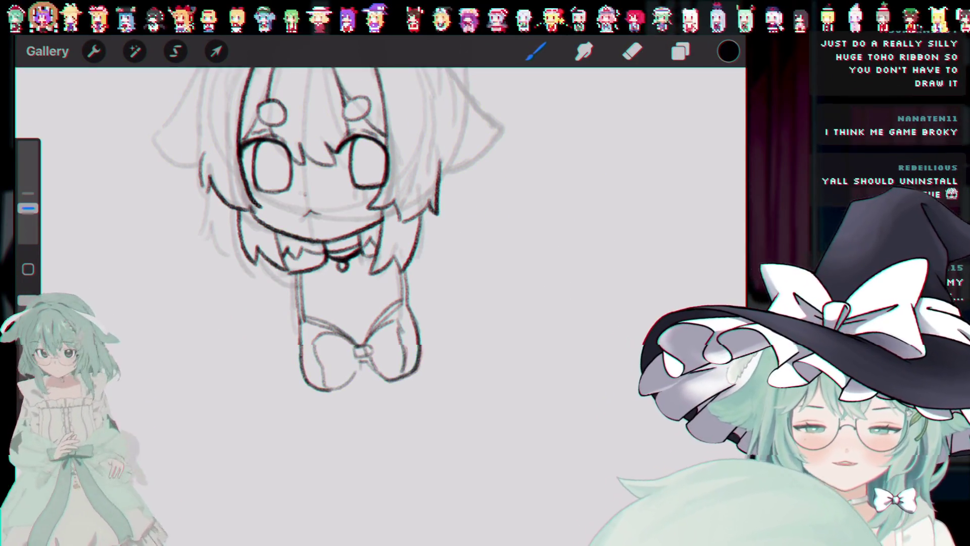
click(680, 51)
click(715, 149)
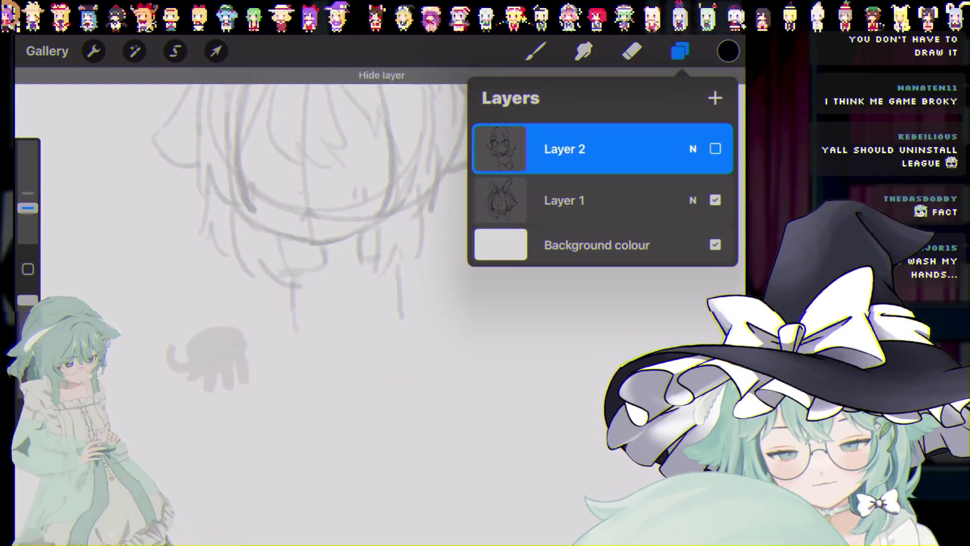
click(714, 148)
click(535, 51)
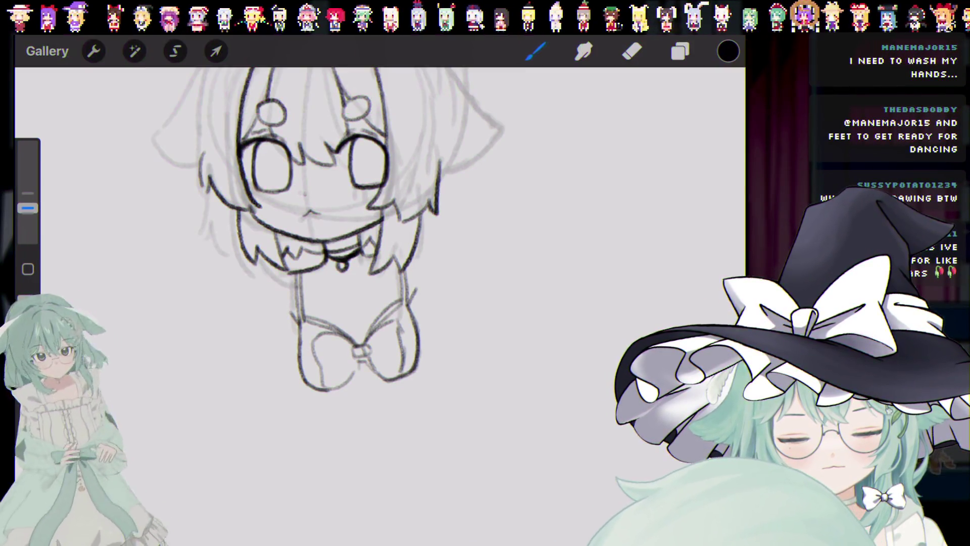
Step: Undo the last stroke and switch briefly to the eraser, then back to the brush
key(ctrl+z)
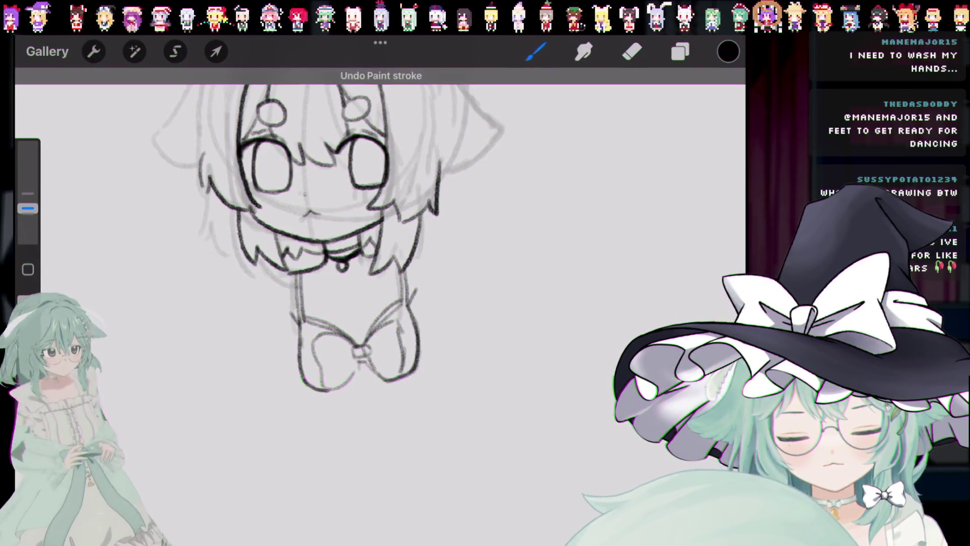
key(e)
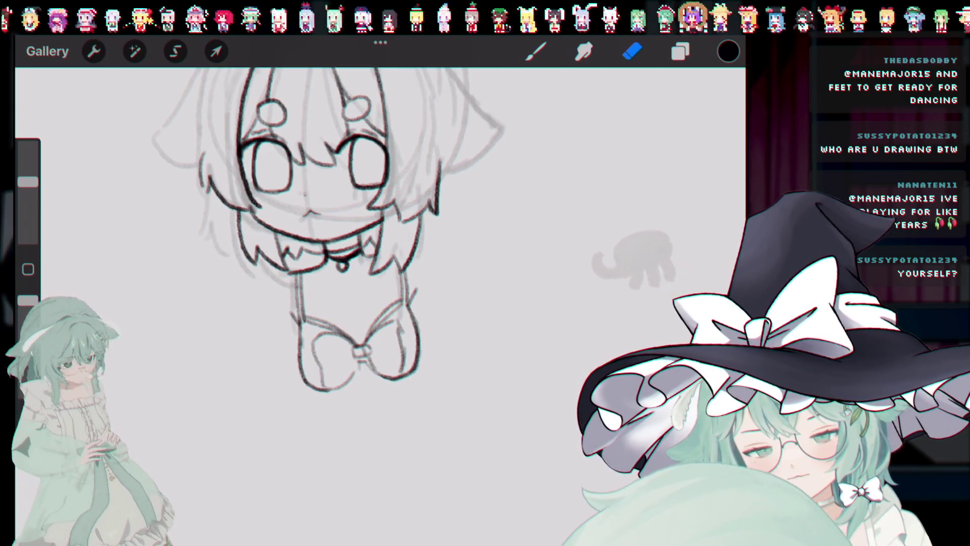
key(b)
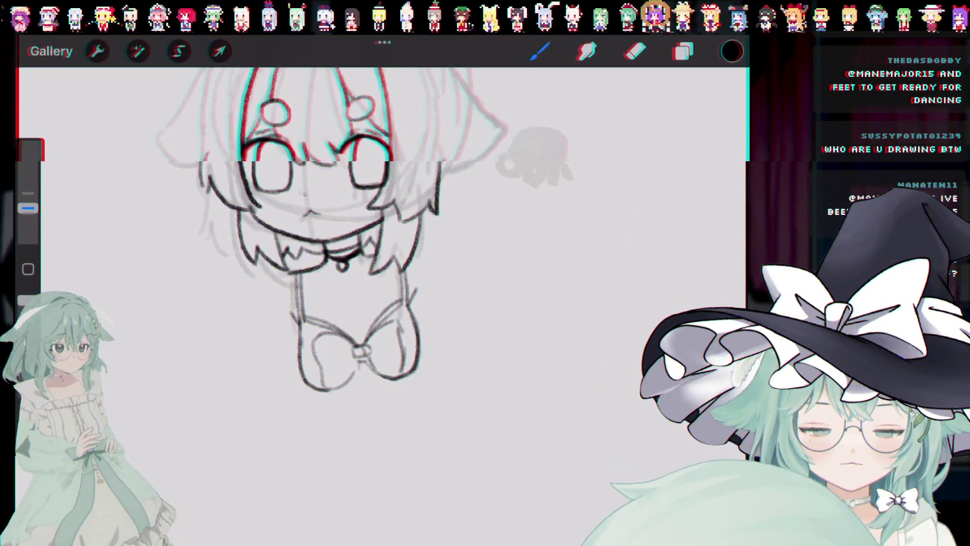
Step: Undo the inked hair strokes along the right side and the lower-left of the head
scroll(354, 252, up, 5)
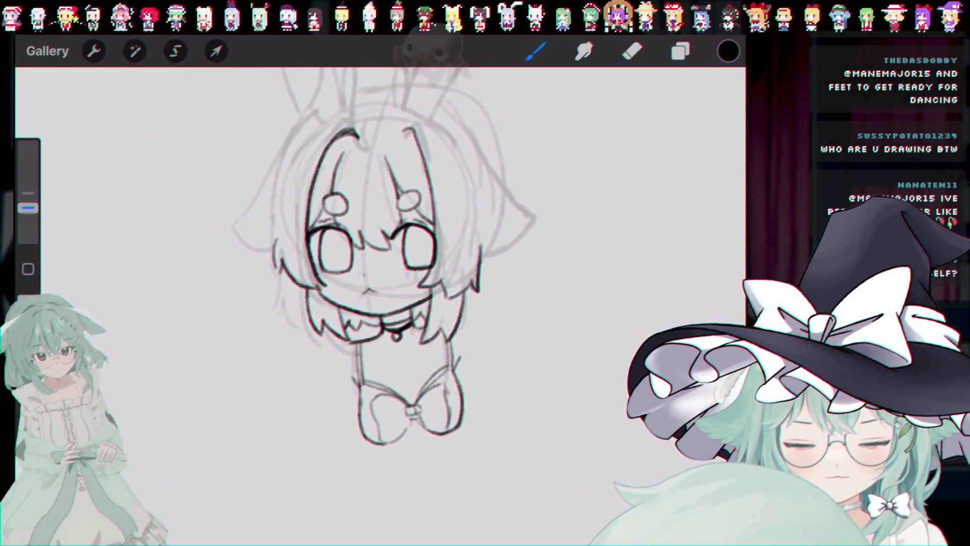
scroll(374, 283, up, 2)
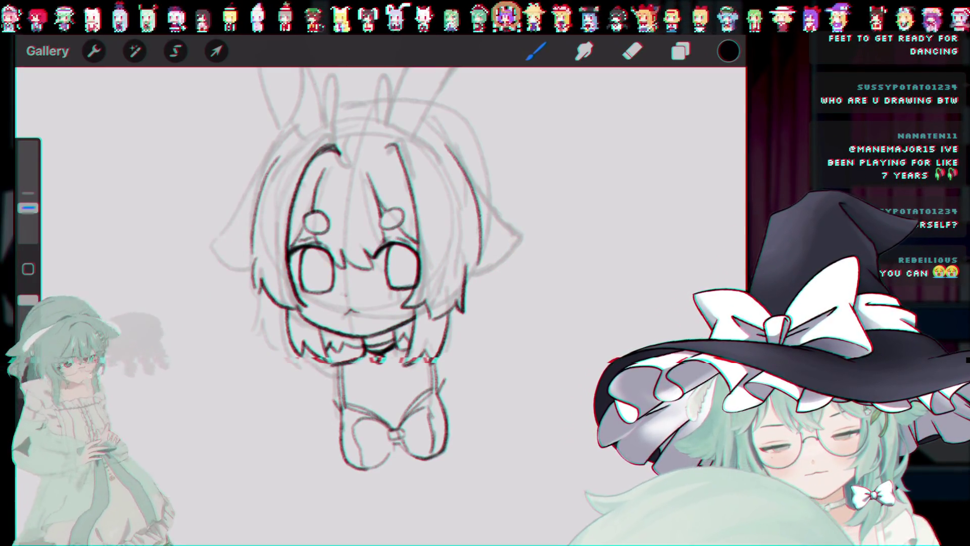
key(ctrl+z)
key(ctrl+z)
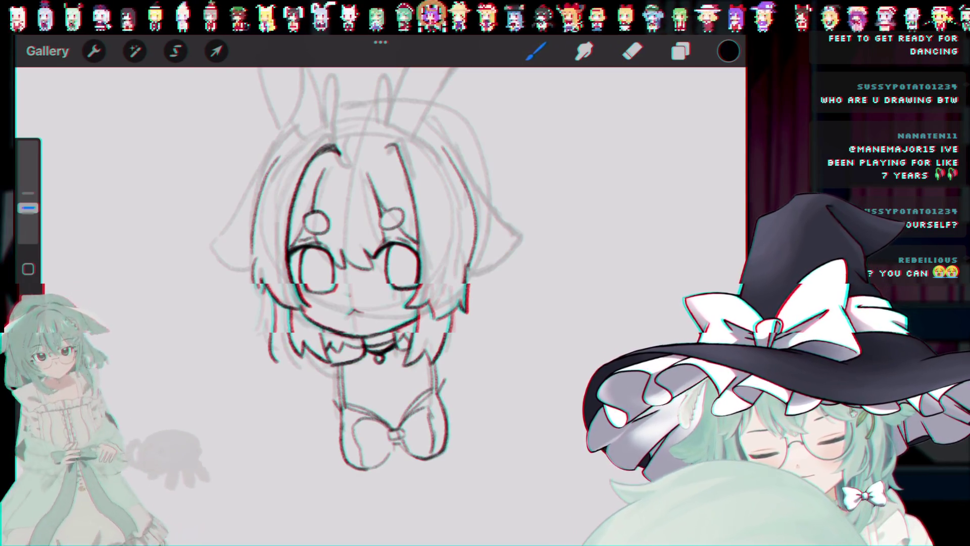
key(ctrl+z)
key(ctrl+z)
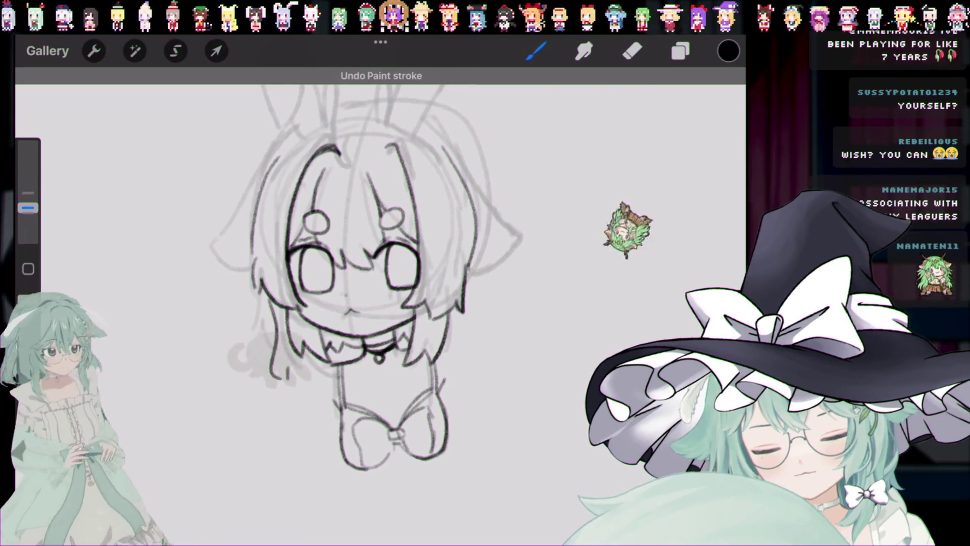
key(ctrl+z)
key(ctrl+z)
key(ctrl+z)
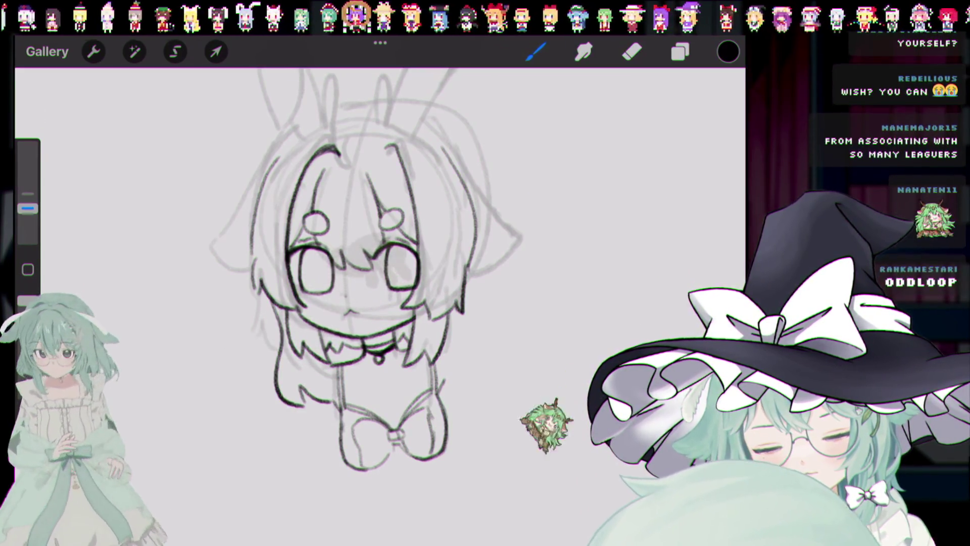
key(ctrl+z)
key(ctrl+z)
key(ctrl+z)
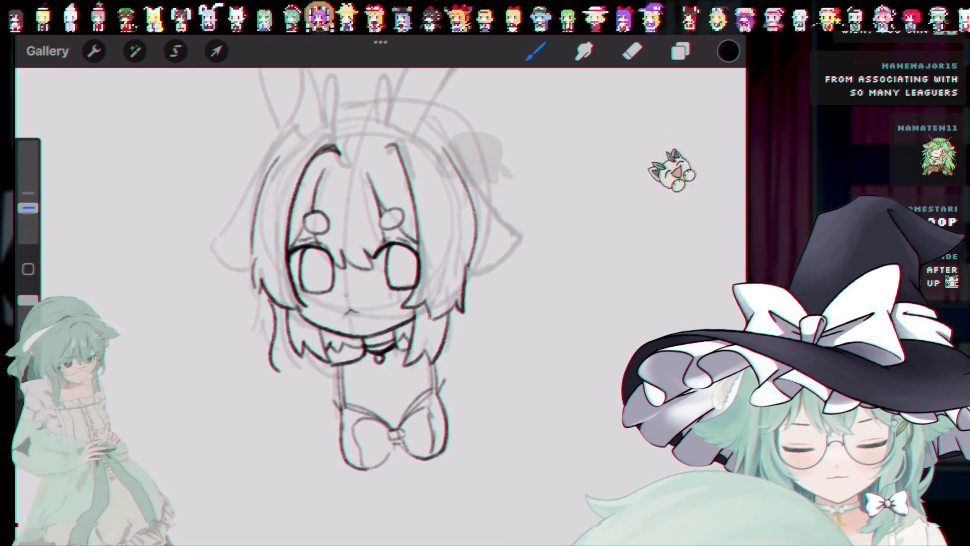
key(ctrl+z)
key(ctrl+z)
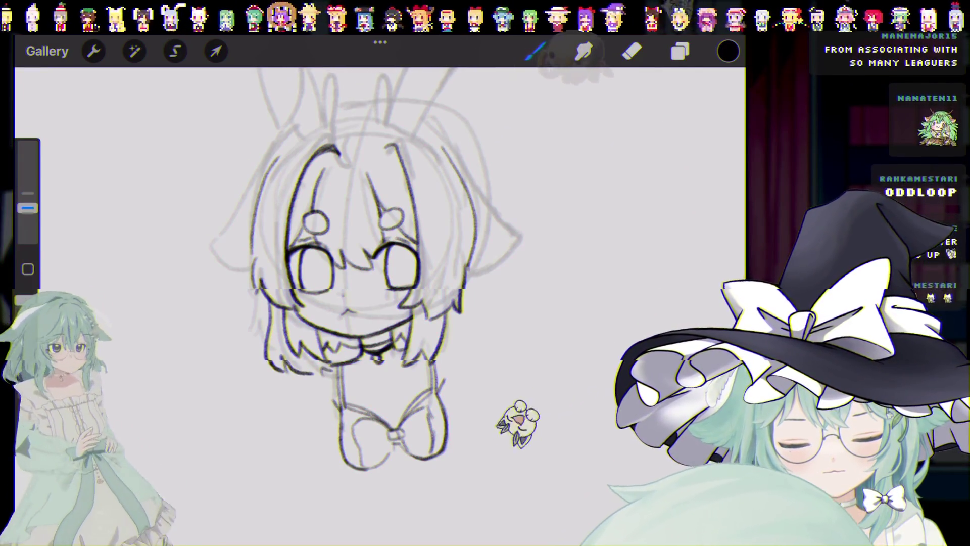
key(ctrl+z)
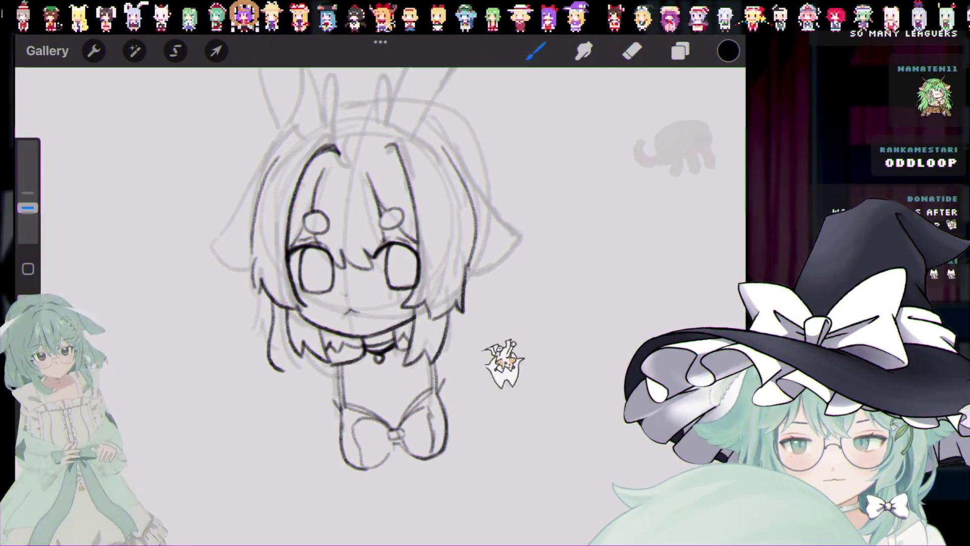
key(ctrl+z)
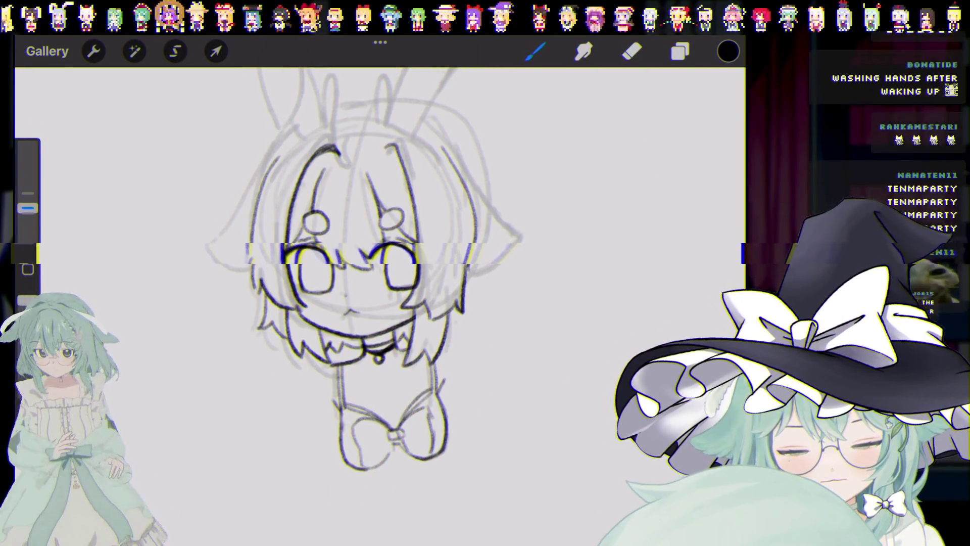
Step: Redraw short strands along the right hair edge, undoing the ones that don't fit
drag(464, 316, 484, 323)
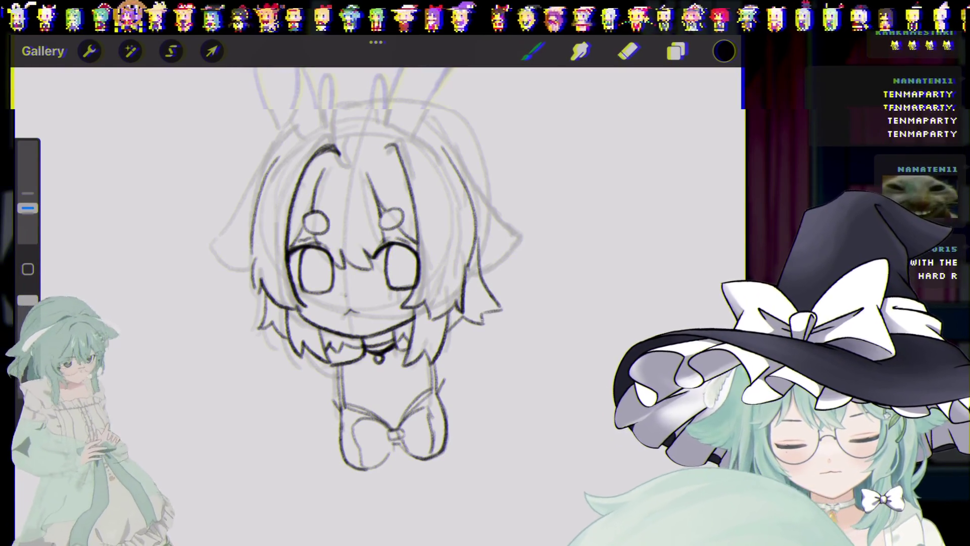
key(ctrl+z)
key(ctrl+z)
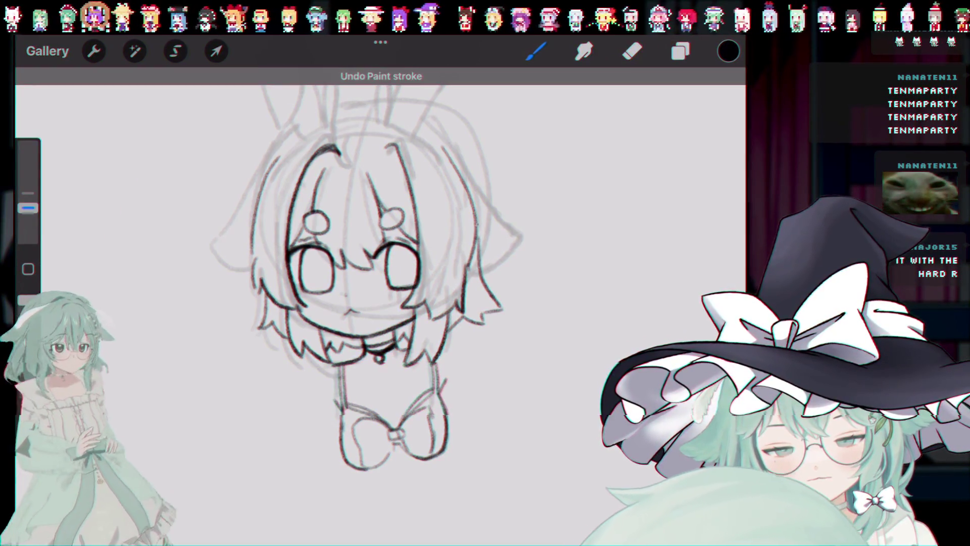
drag(465, 297, 463, 311)
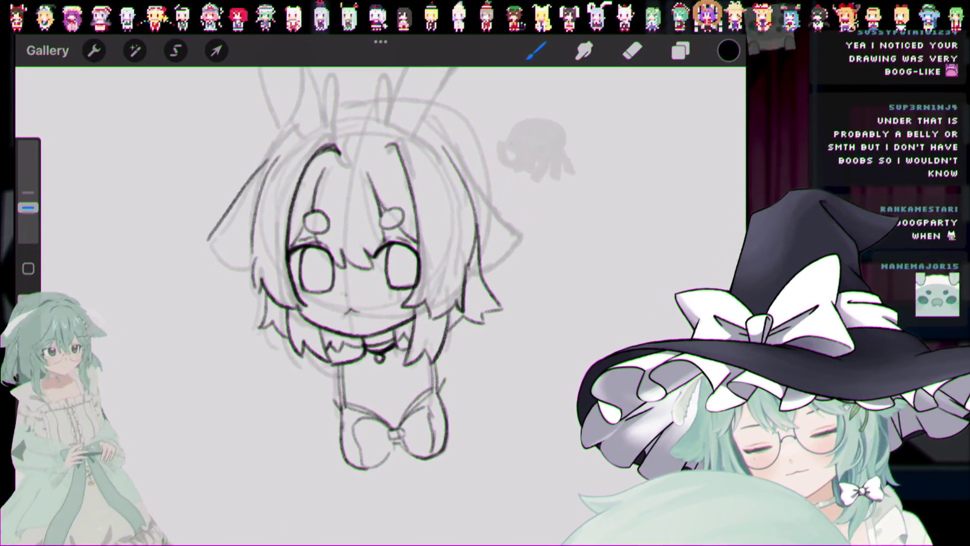
scroll(363, 283, down, 3)
key(ctrl+z)
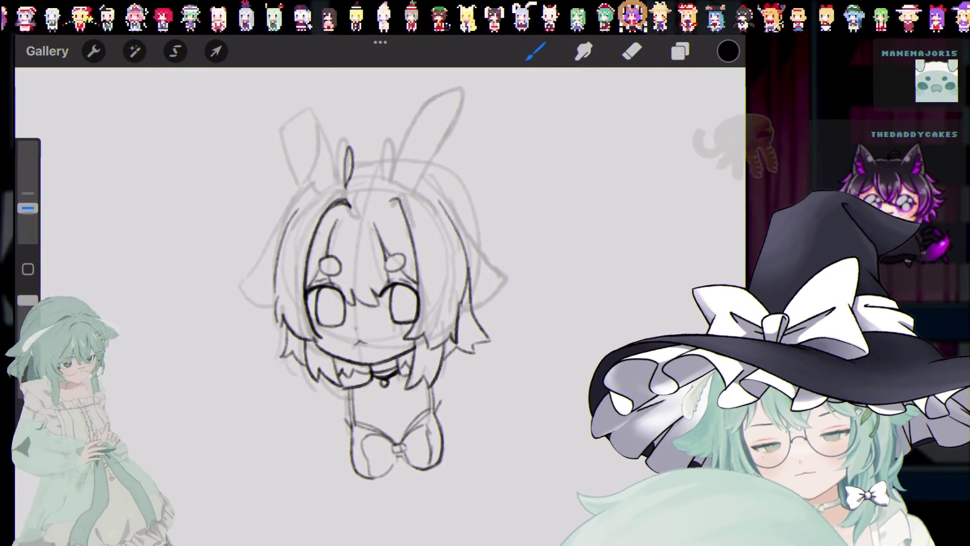
Step: Remove the hair tuft and rounded left-ear strokes, then ink a pointed left-ear outline
key(ctrl+z)
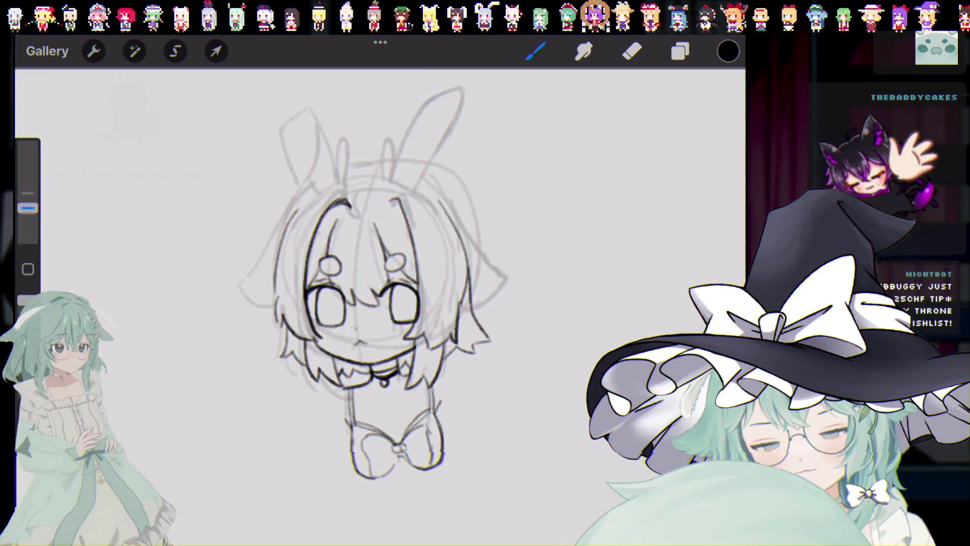
key(ctrl+z)
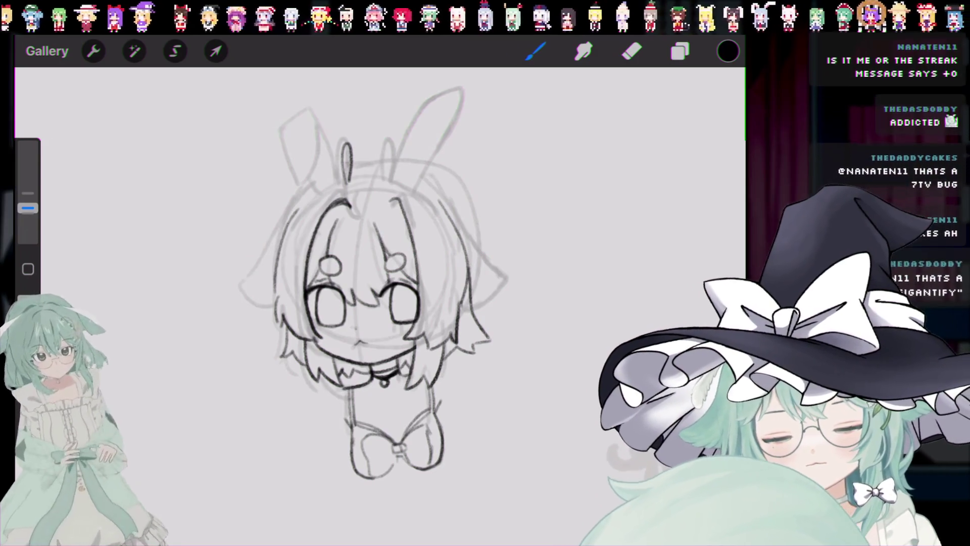
key(ctrl+z)
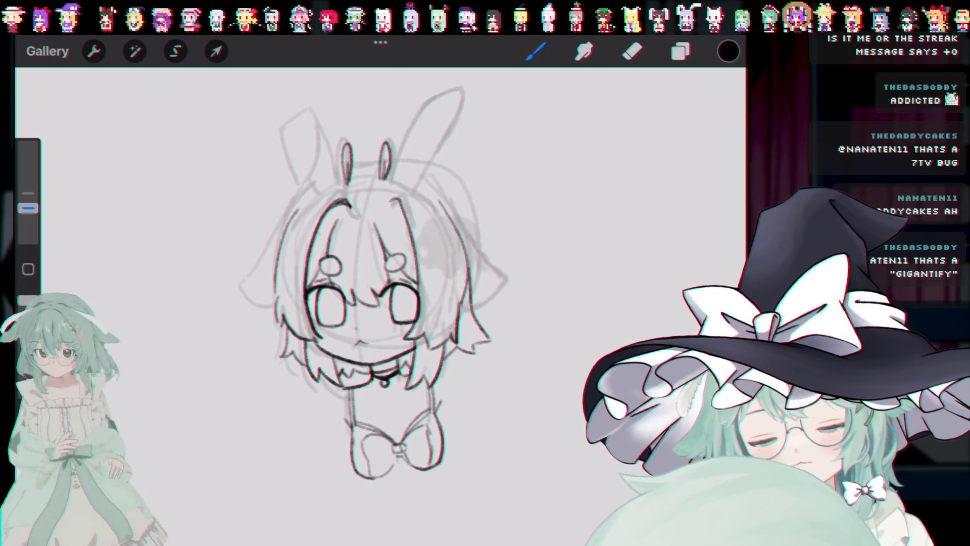
key(ctrl+z)
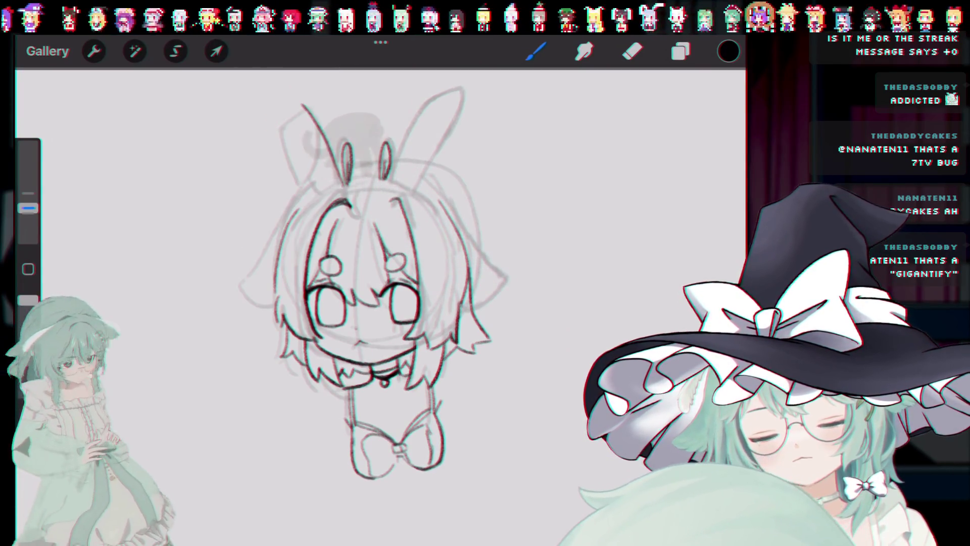
drag(298, 104, 319, 144)
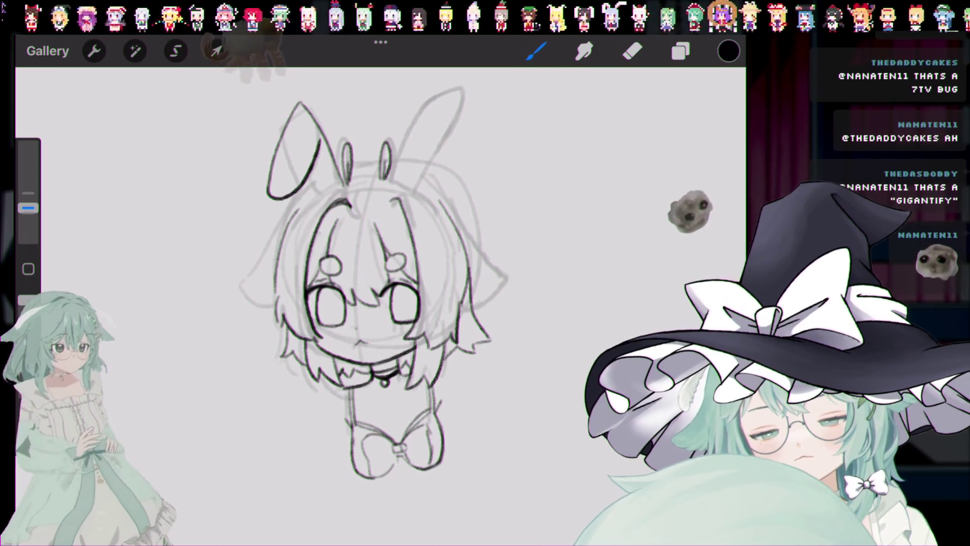
Step: Remove the pointed left ear and the trial left-ear outline strokes
key(ctrl+z)
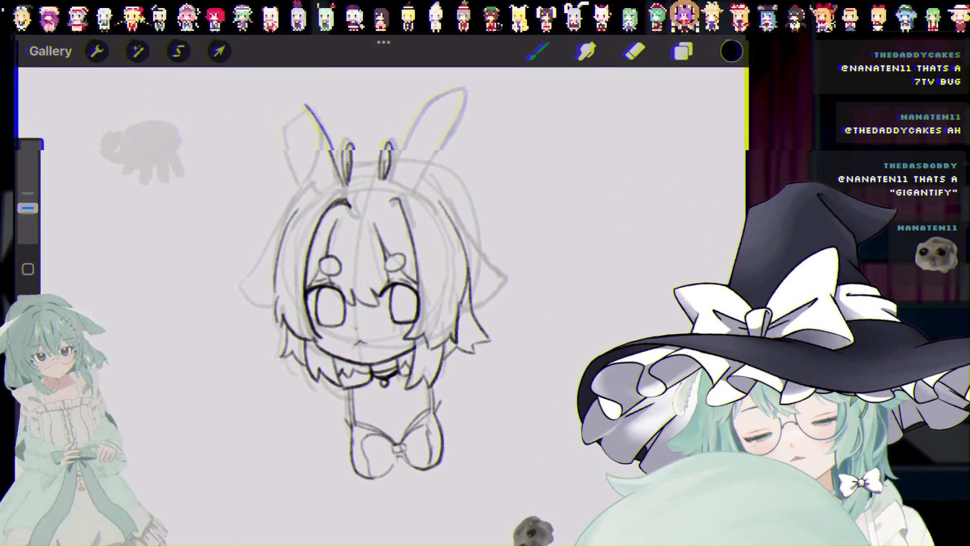
drag(269, 101, 283, 126)
key(ctrl+z)
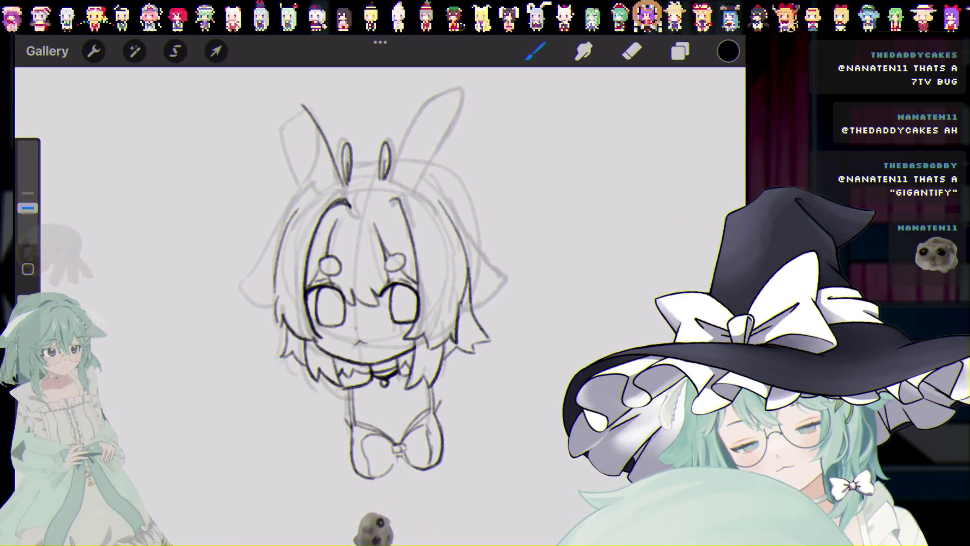
drag(378, 277, 362, 311)
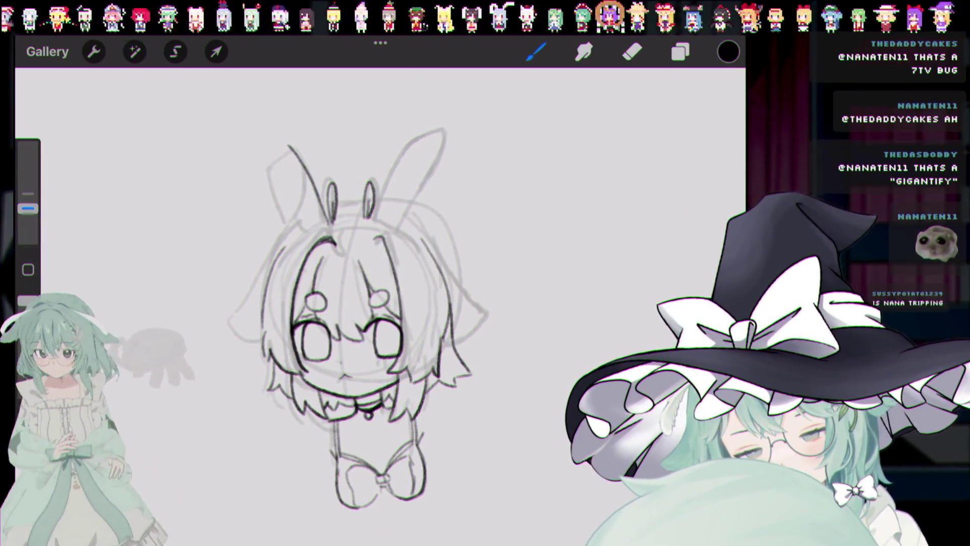
drag(285, 146, 303, 222)
key(ctrl+z)
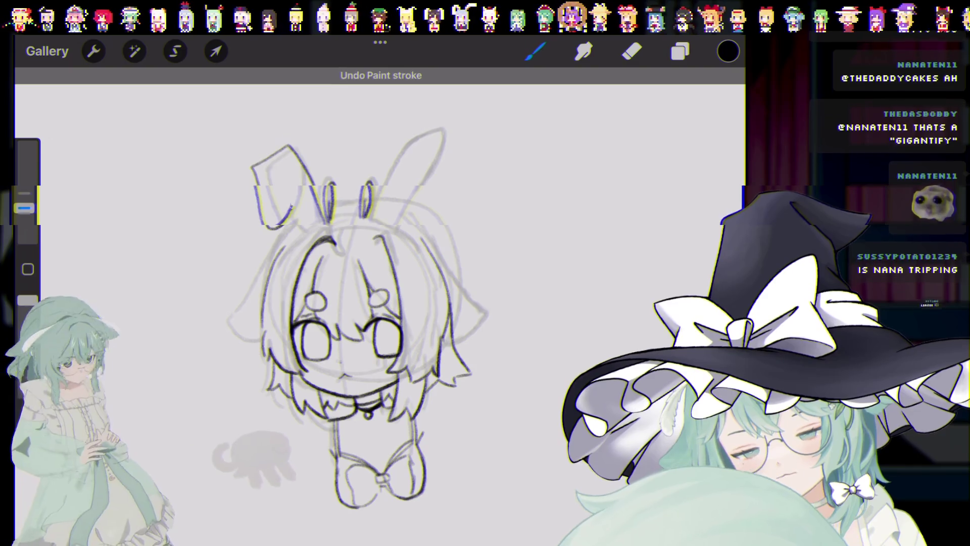
key(ctrl+z)
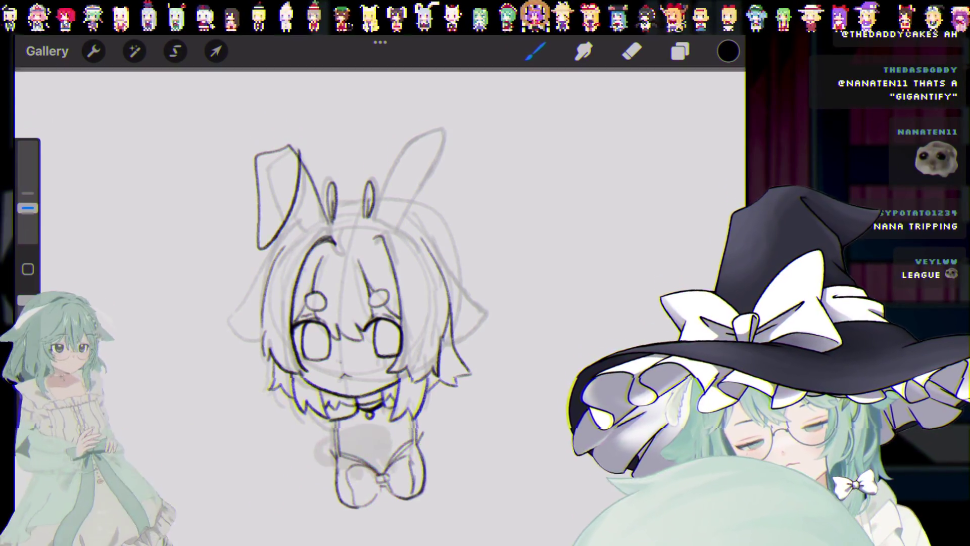
key(ctrl+z)
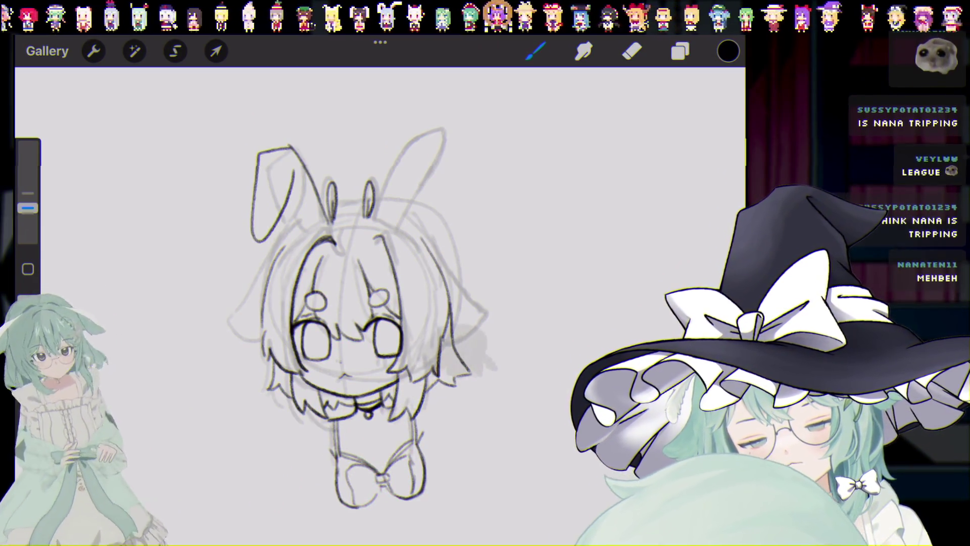
key(ctrl+z)
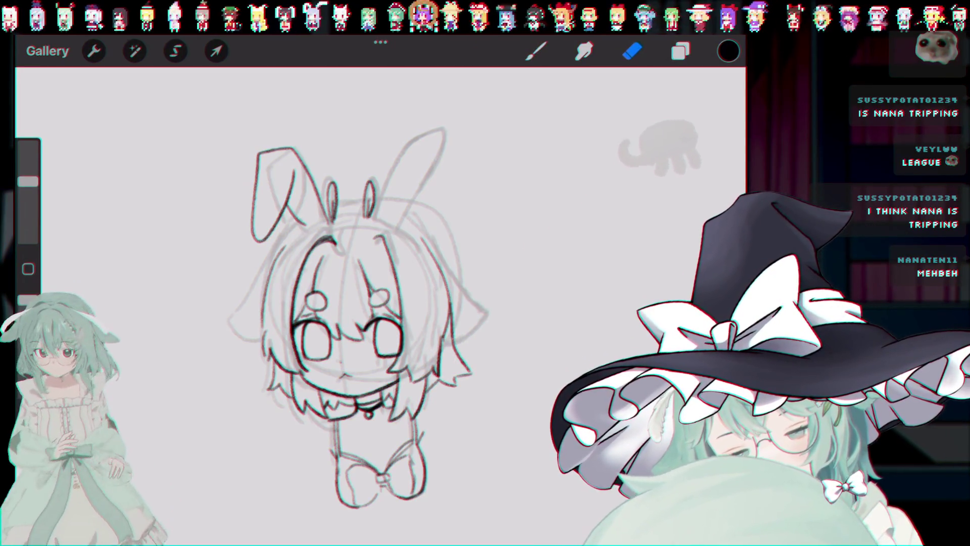
Step: With the brush, draw the left ear flopping outward and connect its tip to the head
key(b)
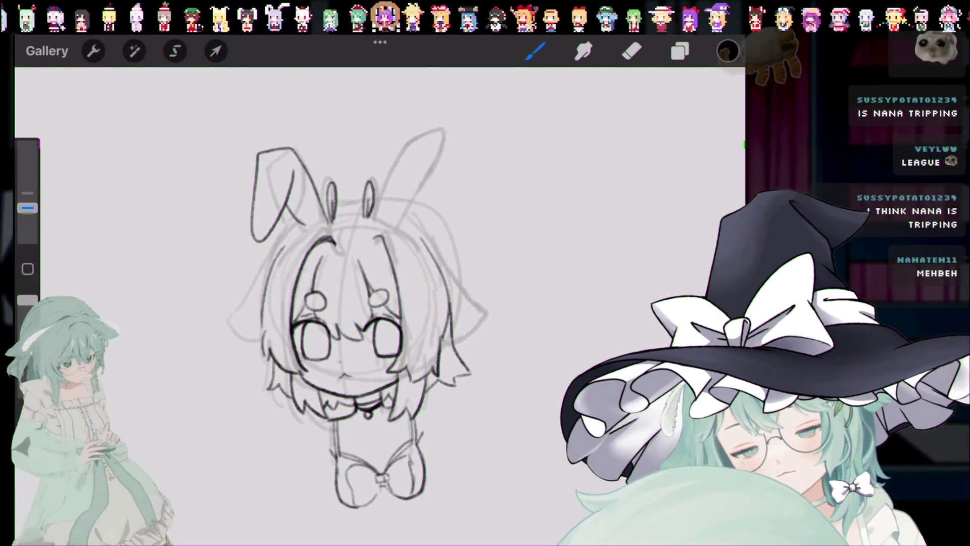
key(ctrl+z)
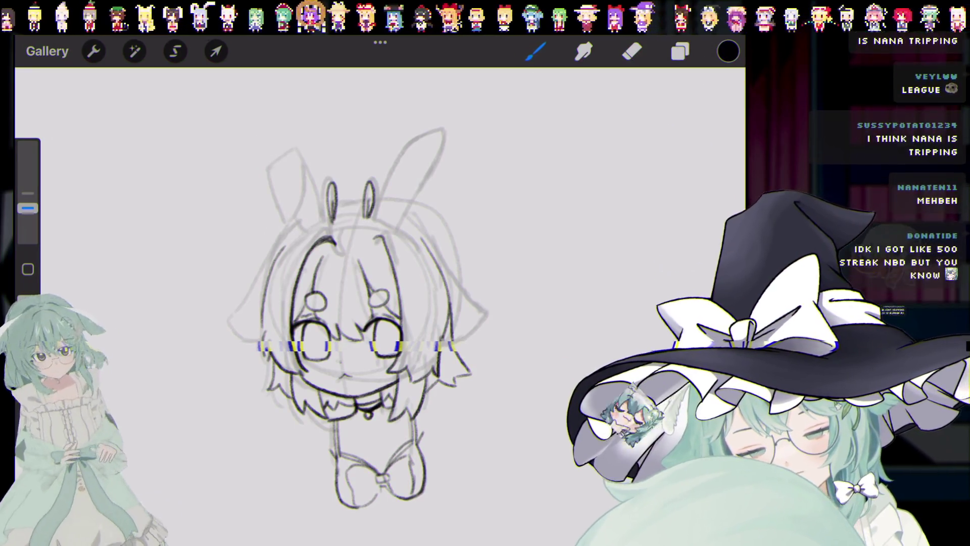
key(ctrl+z)
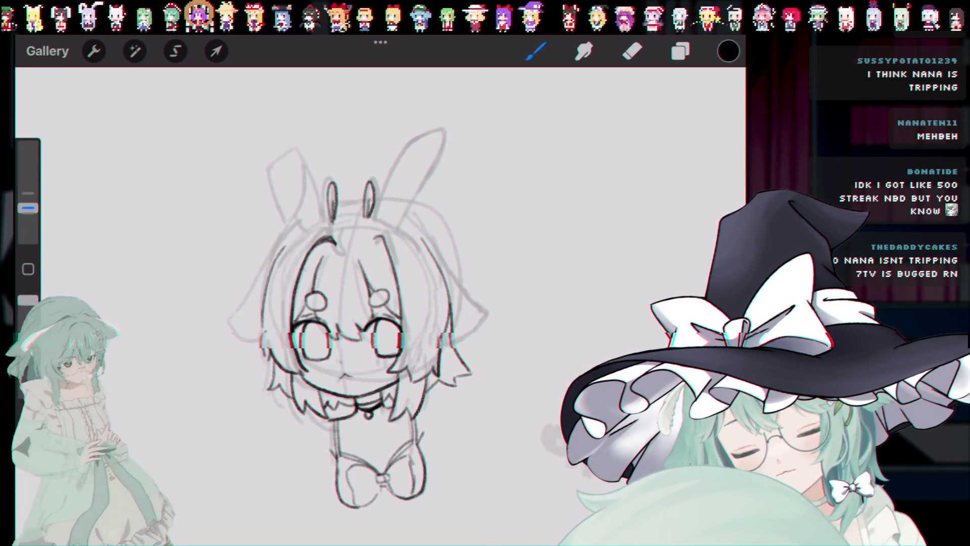
drag(300, 151, 263, 204)
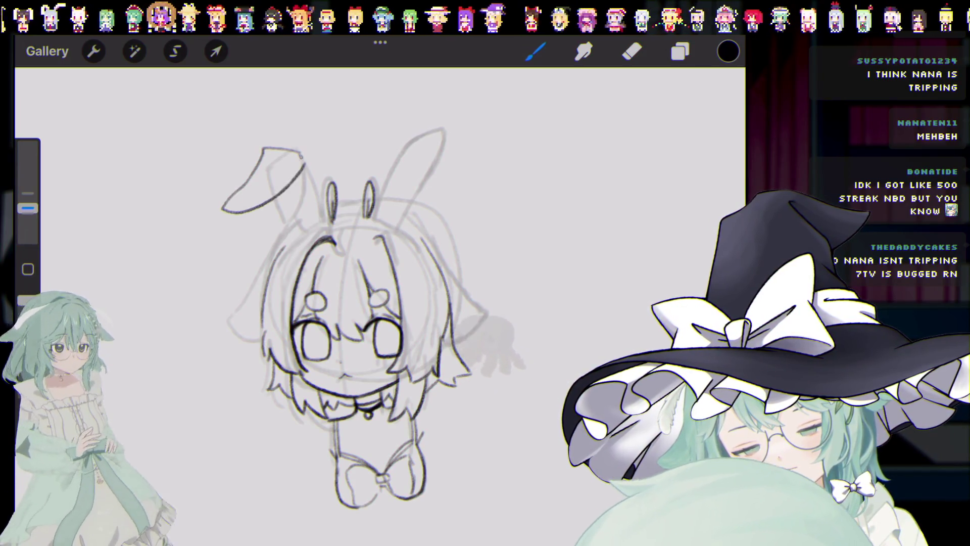
key(ctrl+z)
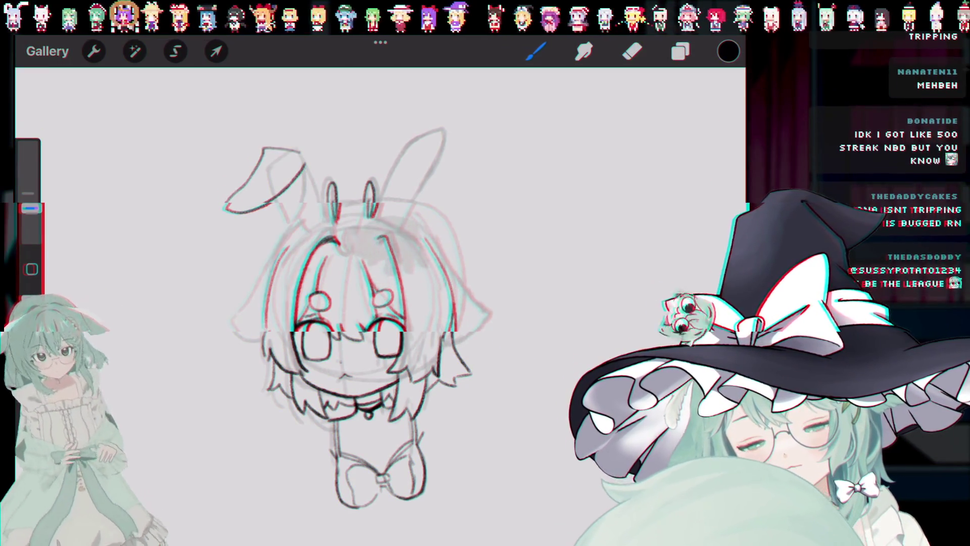
drag(320, 222, 303, 152)
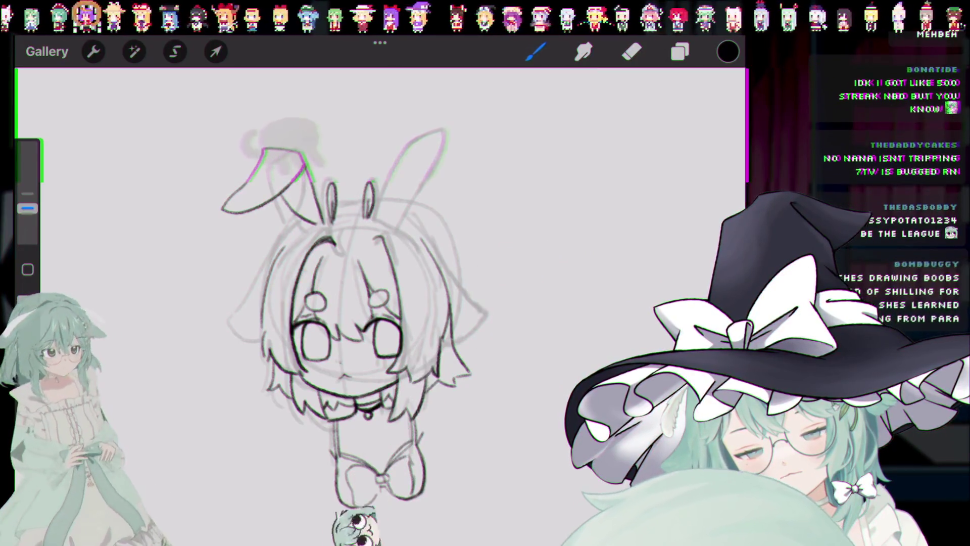
key(ctrl+z)
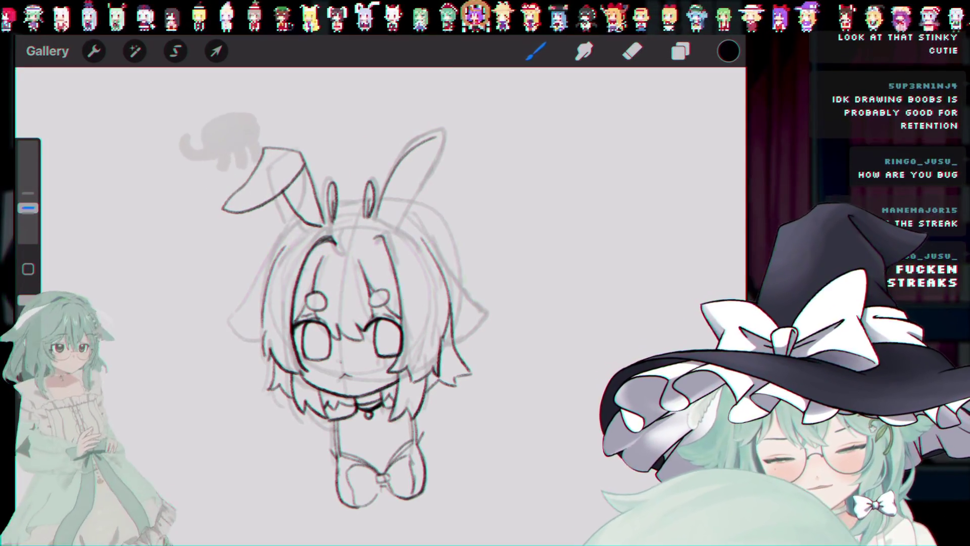
Step: Undo the stray stroke on the flopped left ear, switching briefly to the eraser and back
key(ctrl+z)
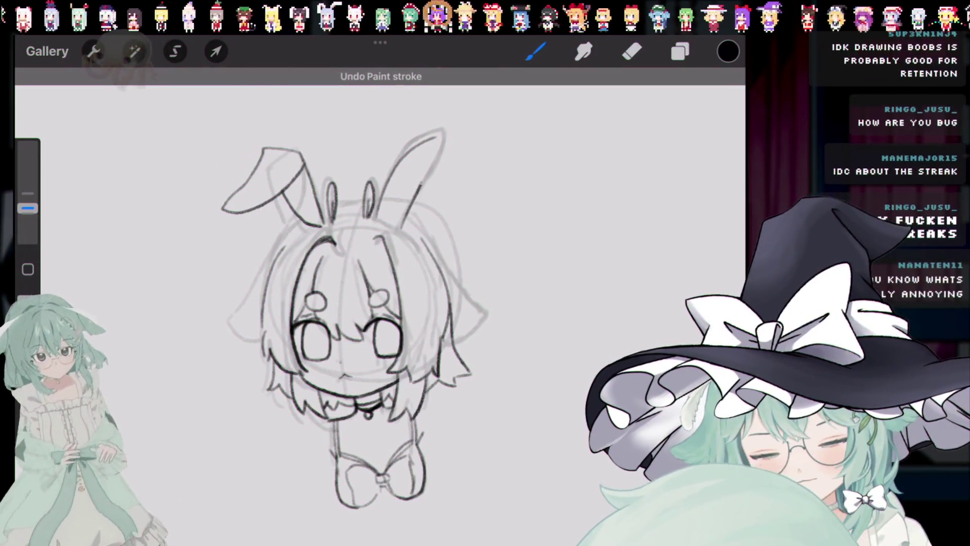
key(e)
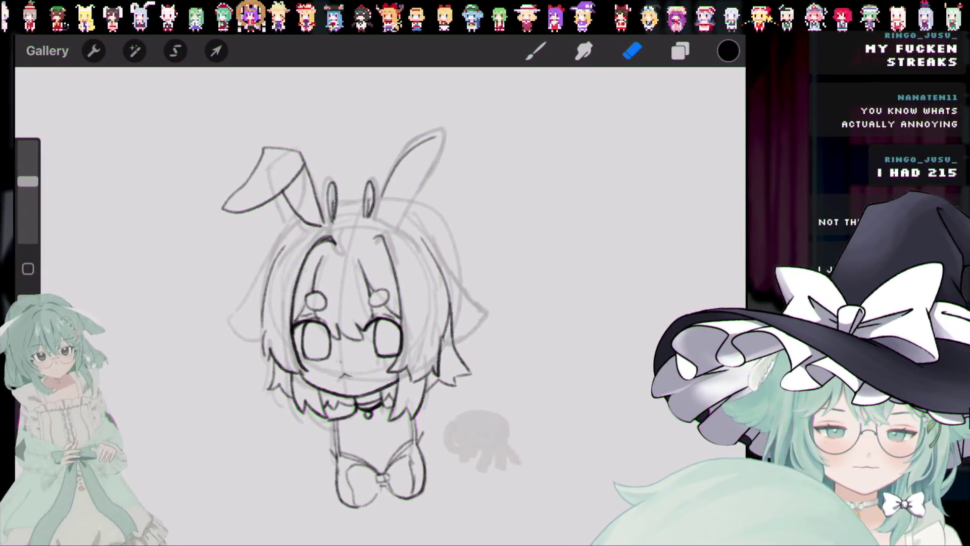
key(b)
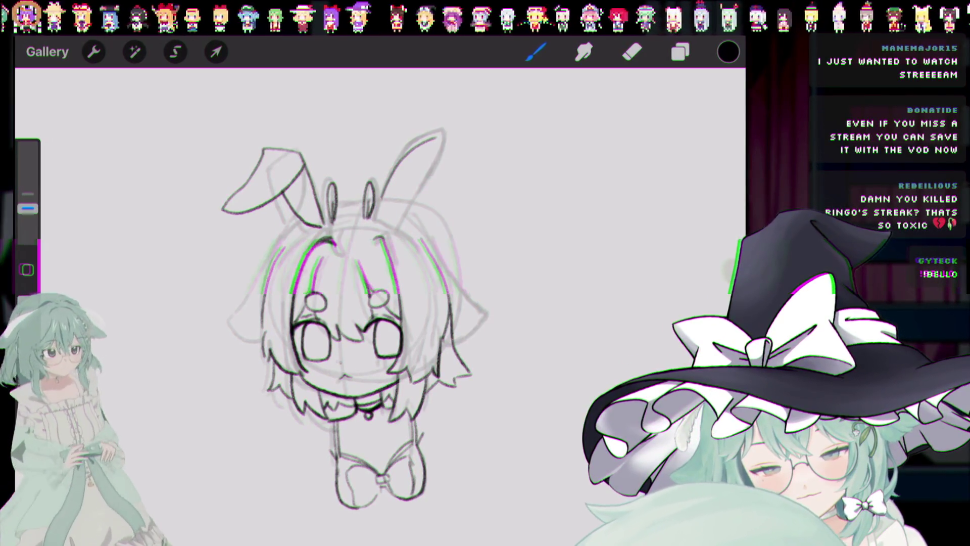
Step: Undo the small strokes near the neck and face
key(ctrl+z)
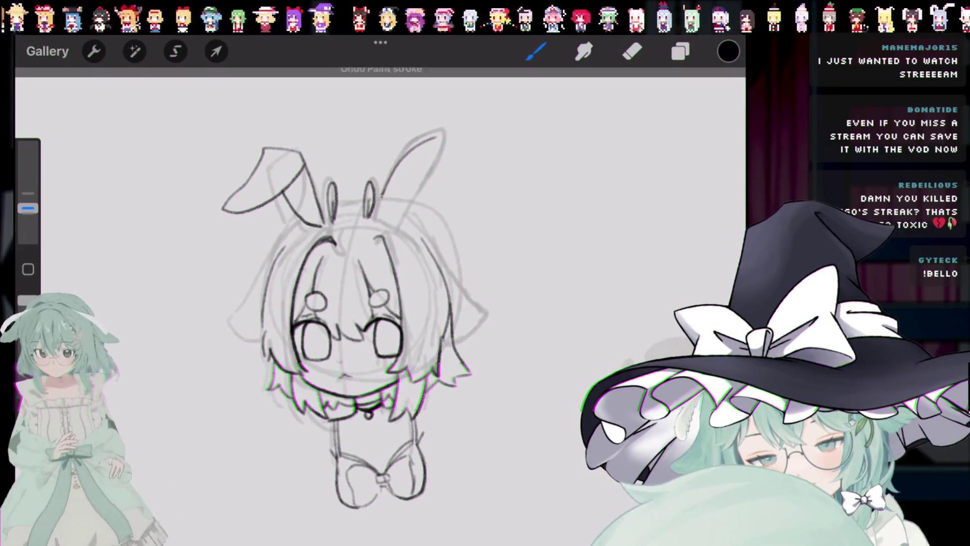
key(ctrl+z)
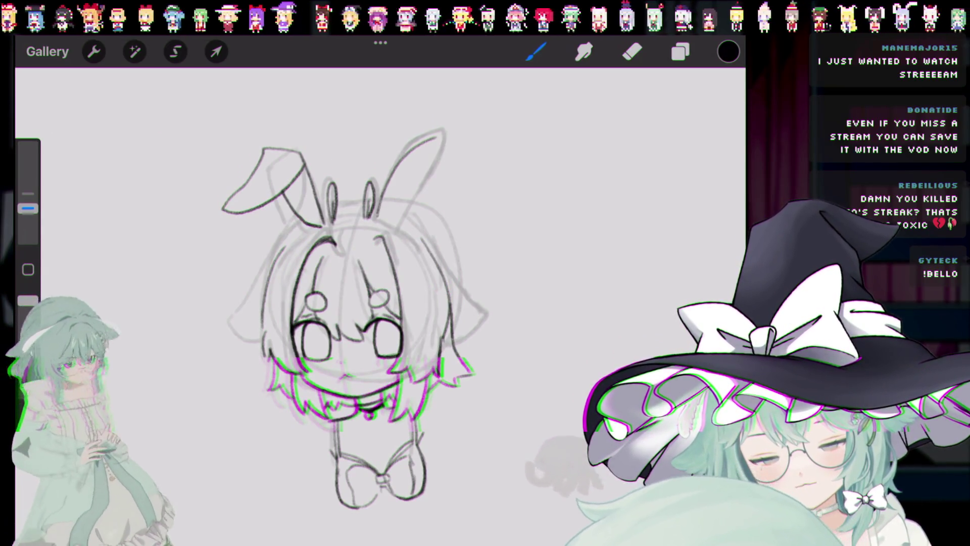
key(ctrl+z)
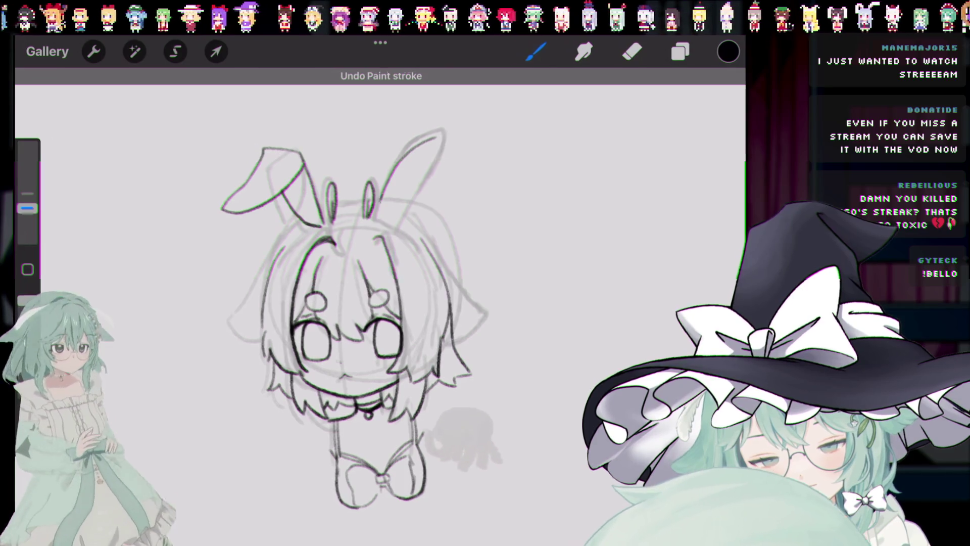
key(ctrl+z)
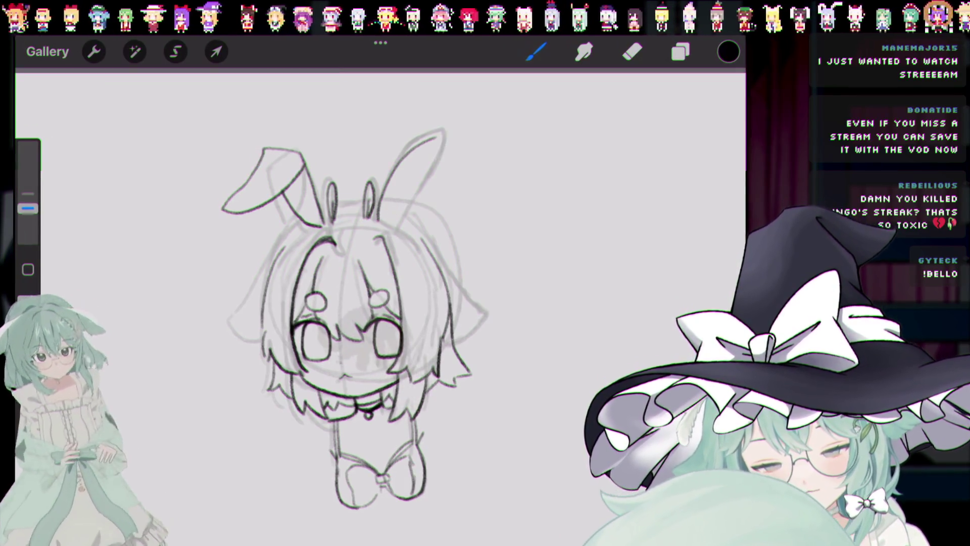
key(ctrl+z)
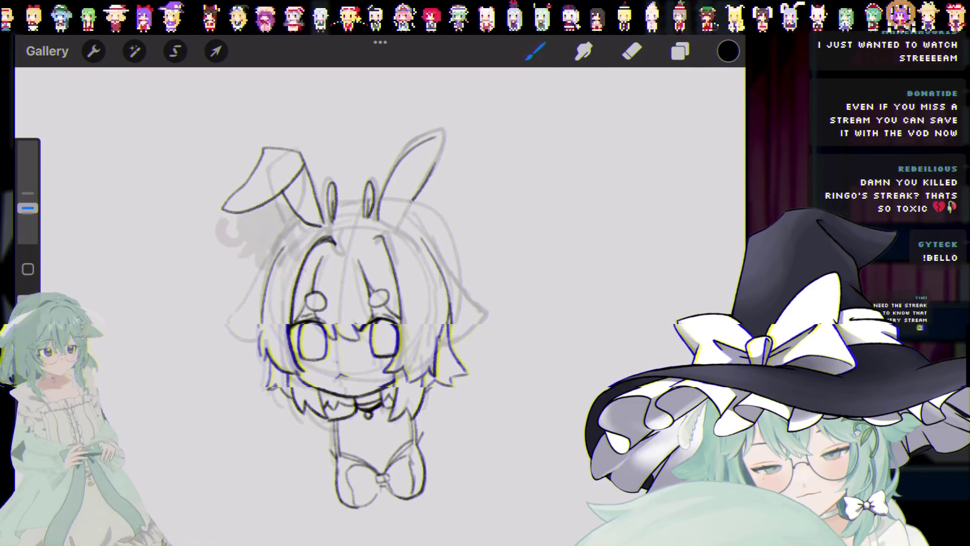
Step: Restore the upright right-ear ink outline and remove the faint grey smudge on the face
key(ctrl+shift+z)
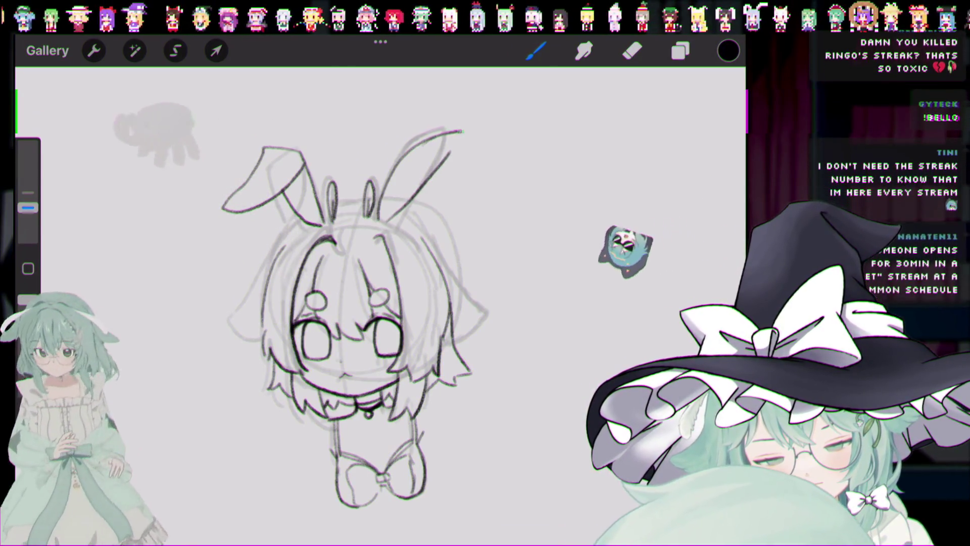
key(ctrl+z)
key(ctrl+z)
key(ctrl+shift+z)
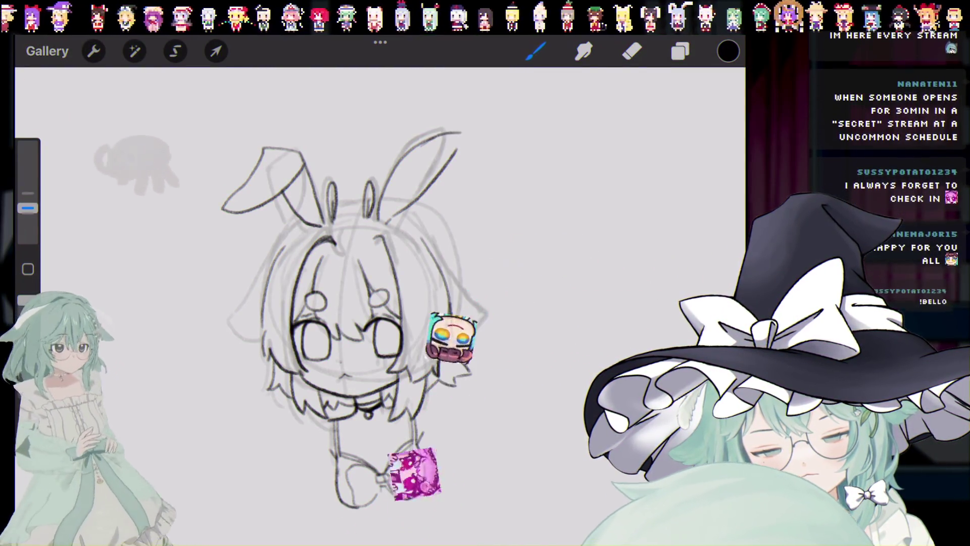
key(ctrl+shift+z)
key(ctrl+z)
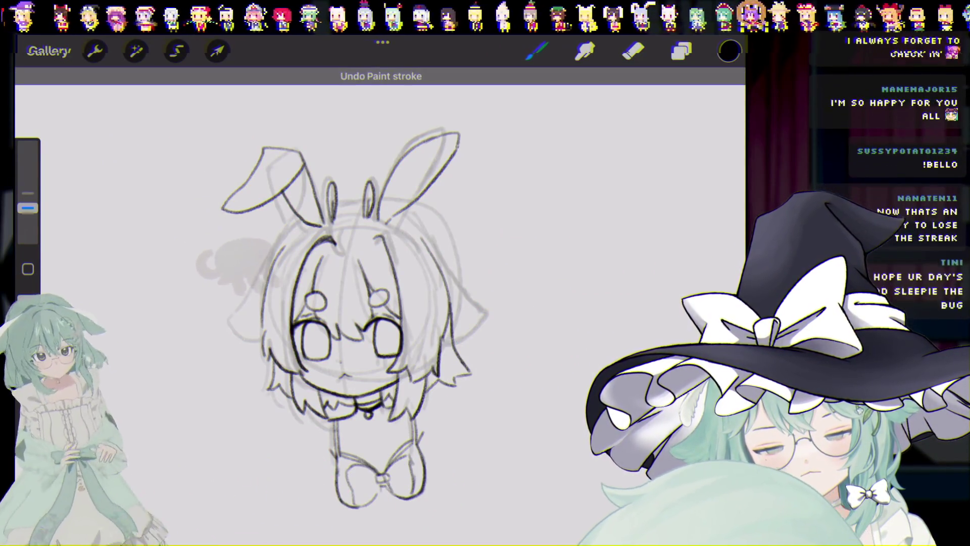
key(ctrl+z)
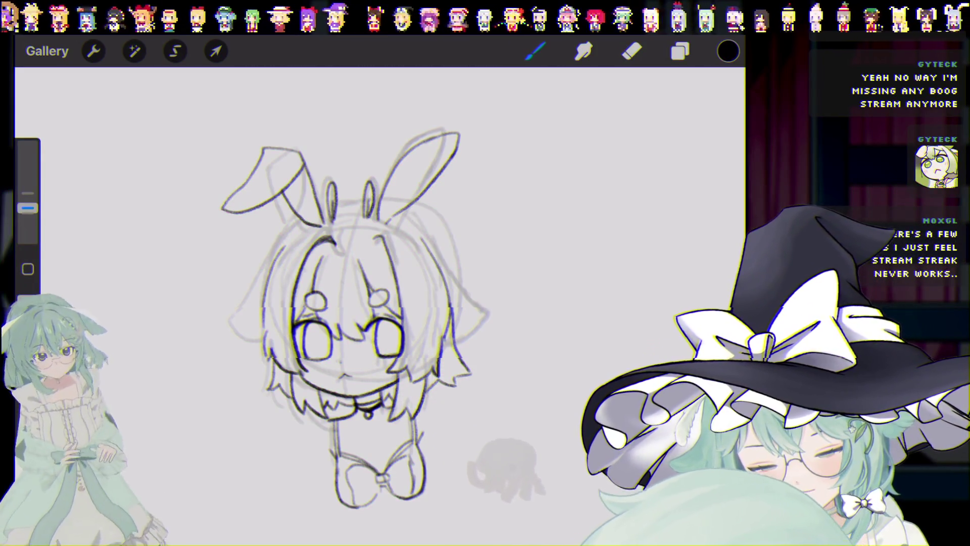
click(632, 51)
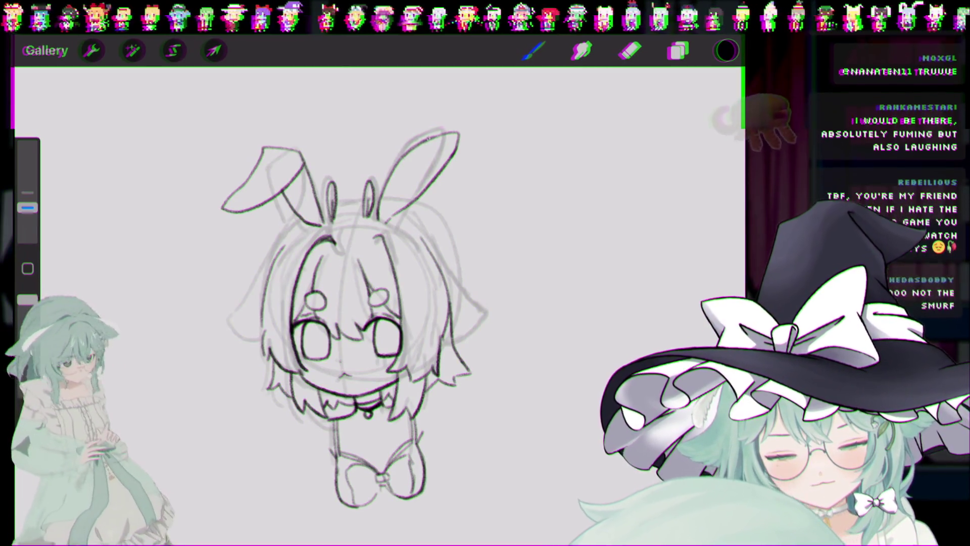
key(ctrl+z)
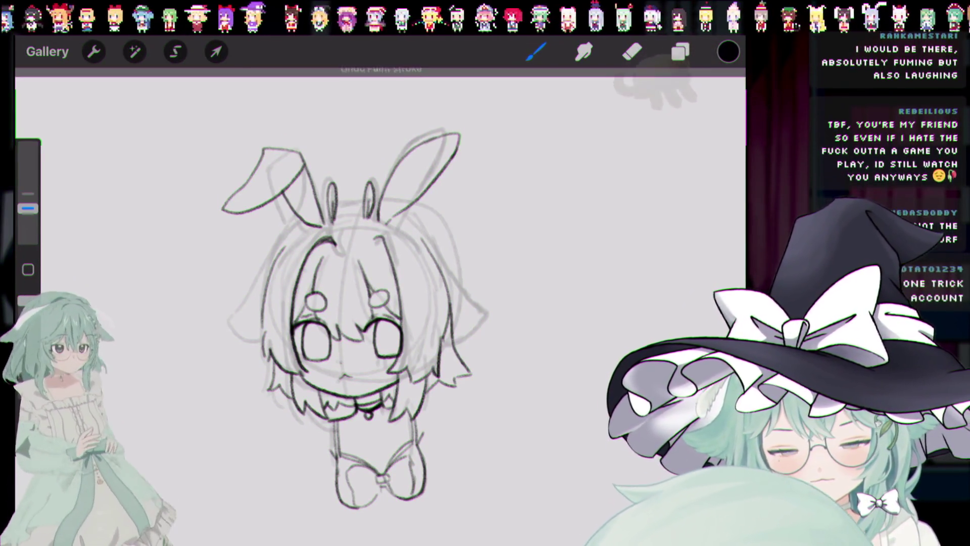
key(ctrl+z)
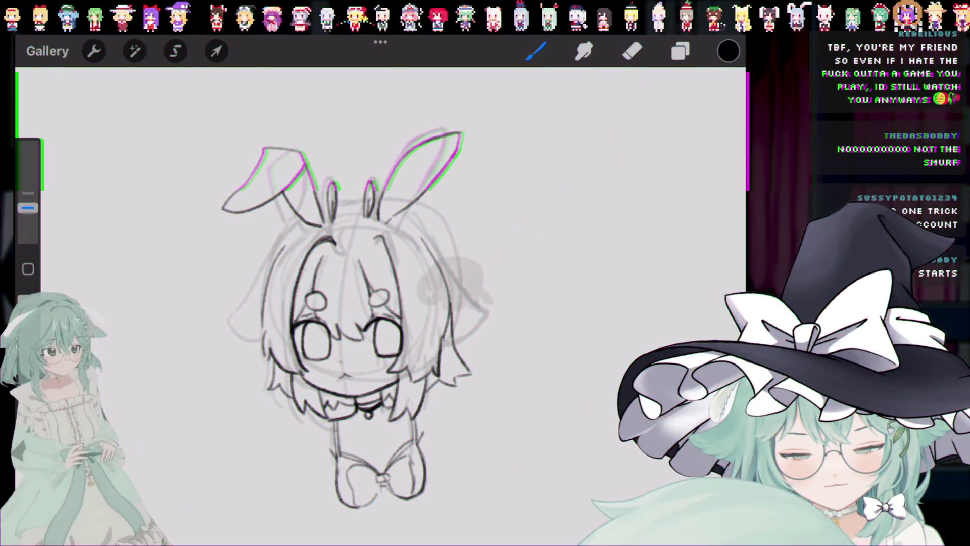
key(ctrl+z)
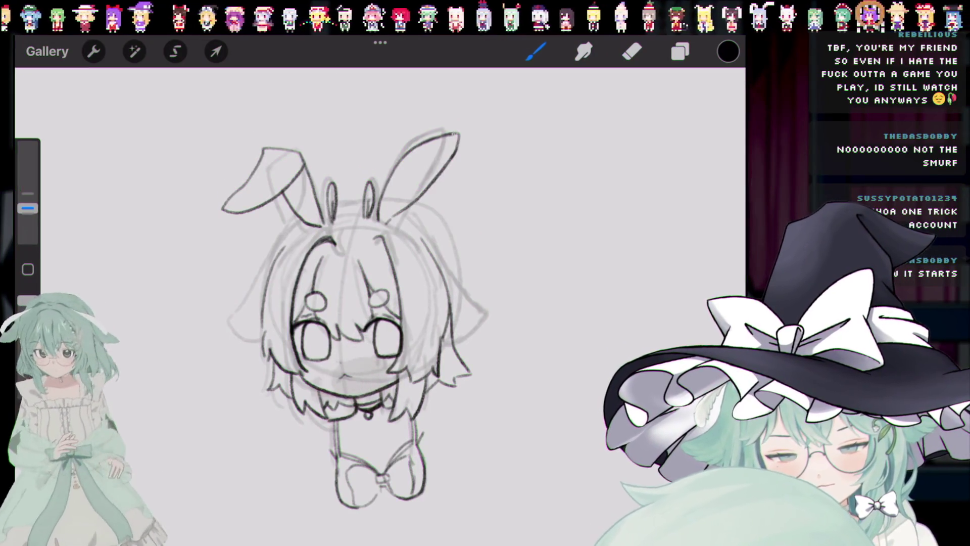
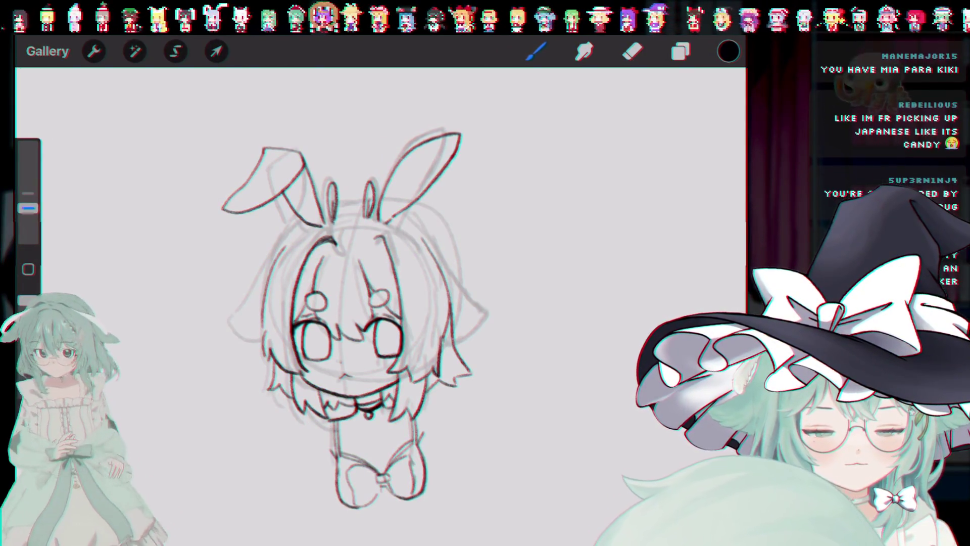
Step: Draw droopy ears curving down on the left and right of the head
scroll(353, 303, up, 2)
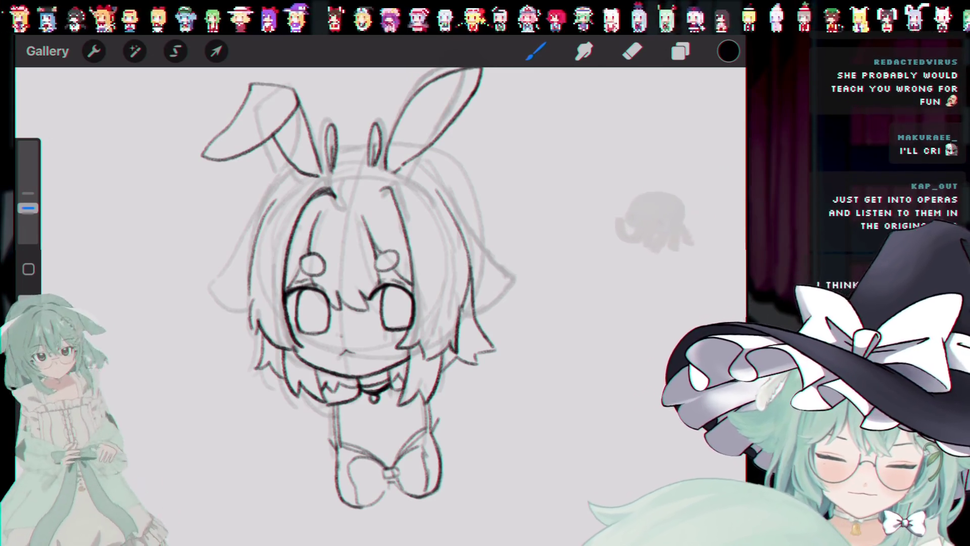
scroll(353, 283, down, 2)
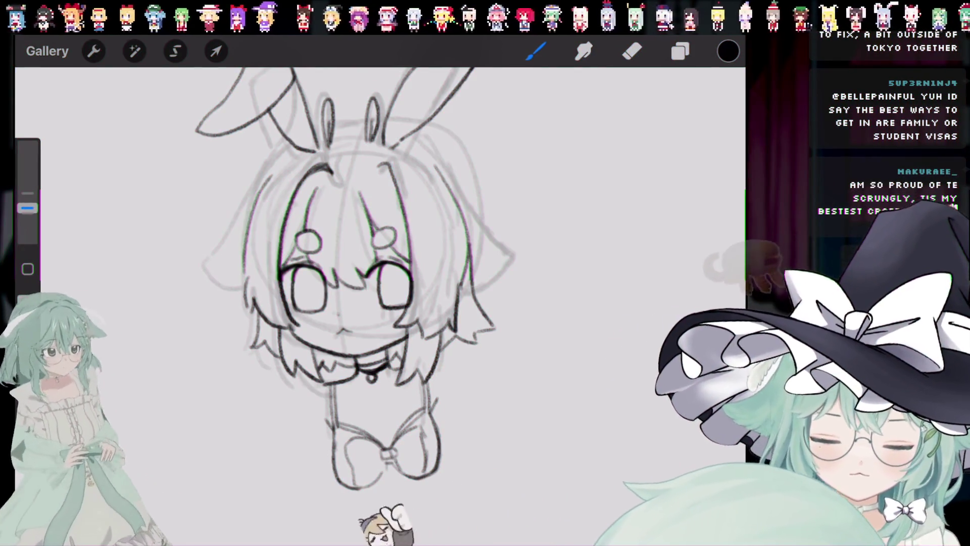
drag(244, 218, 242, 275)
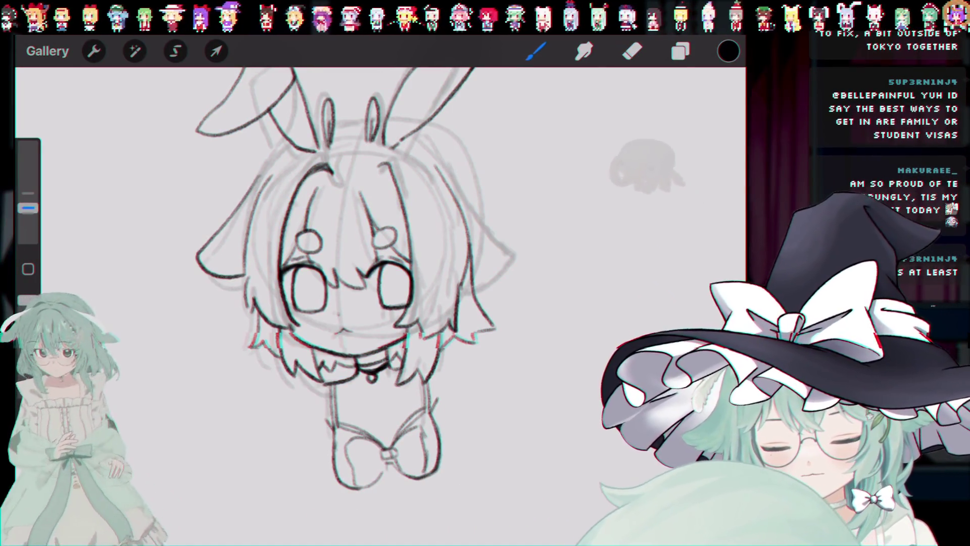
drag(461, 173, 479, 276)
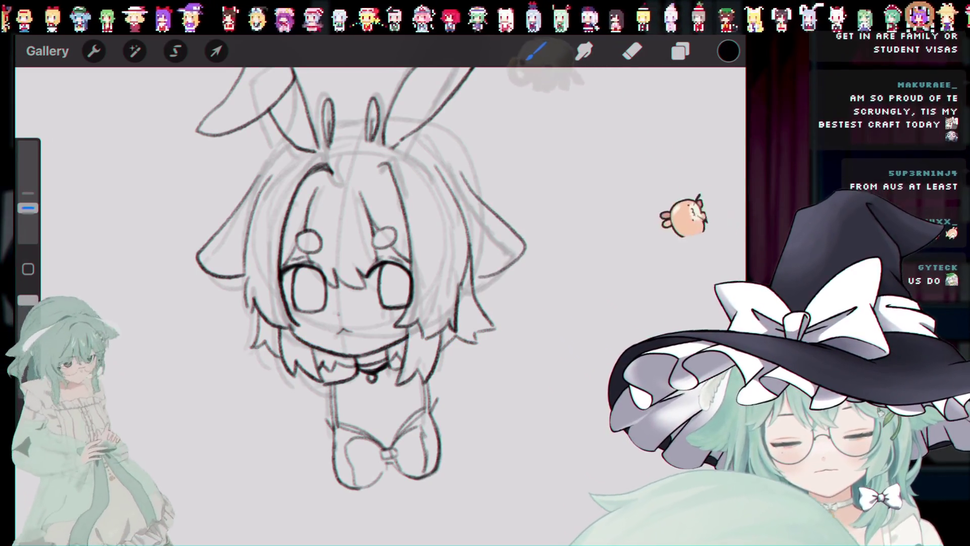
Step: Undo the last eight strokes, including the droopy ears and lower hair lines
key(ctrl+z)
key(ctrl+z)
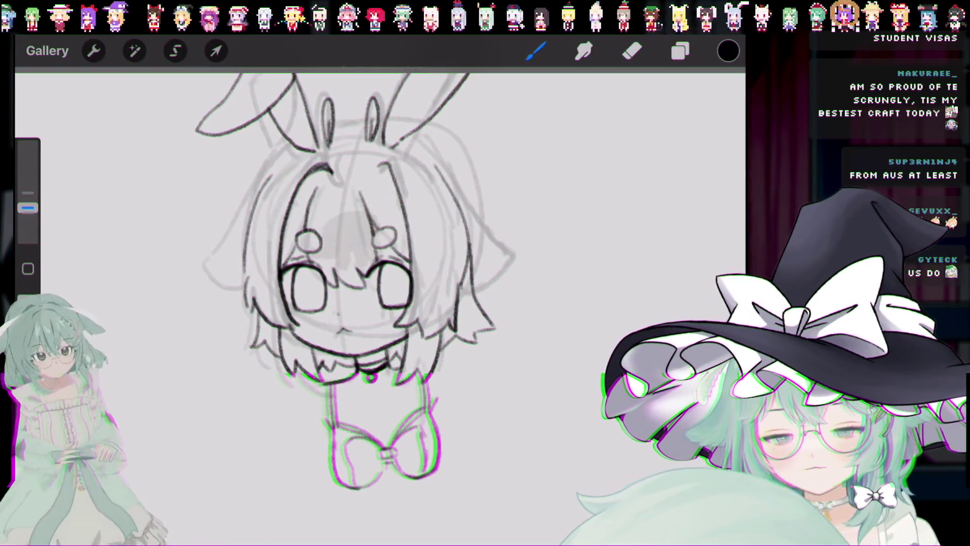
key(ctrl+z)
key(ctrl+z)
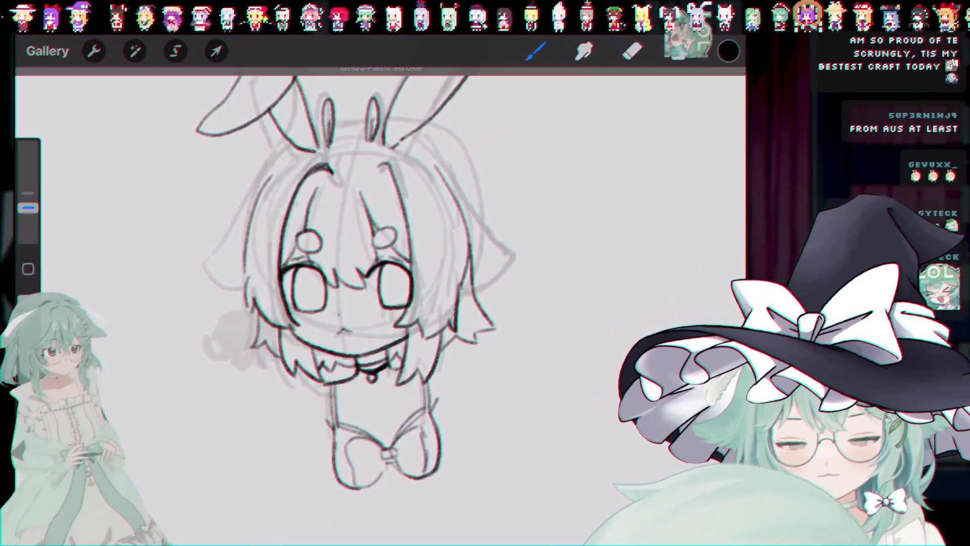
key(ctrl+z)
key(ctrl+z)
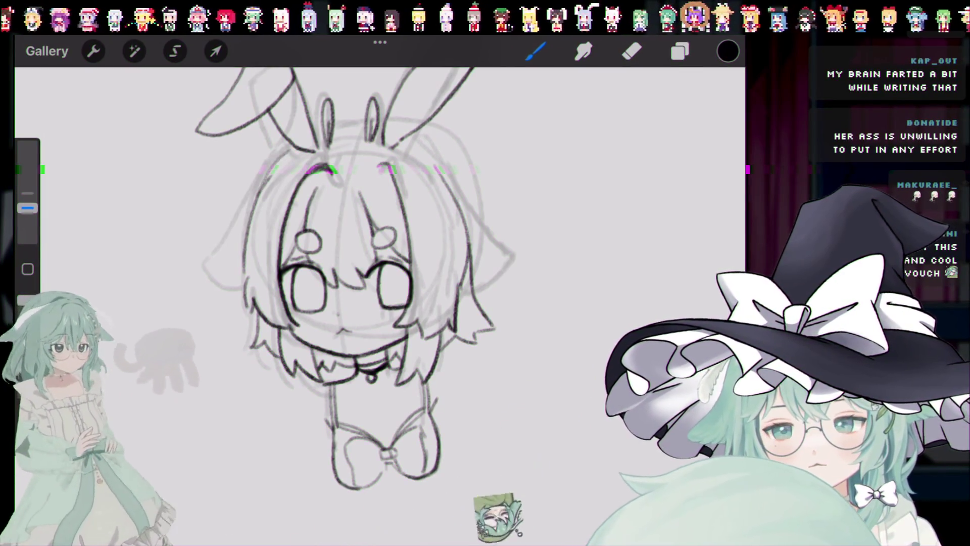
key(ctrl+z)
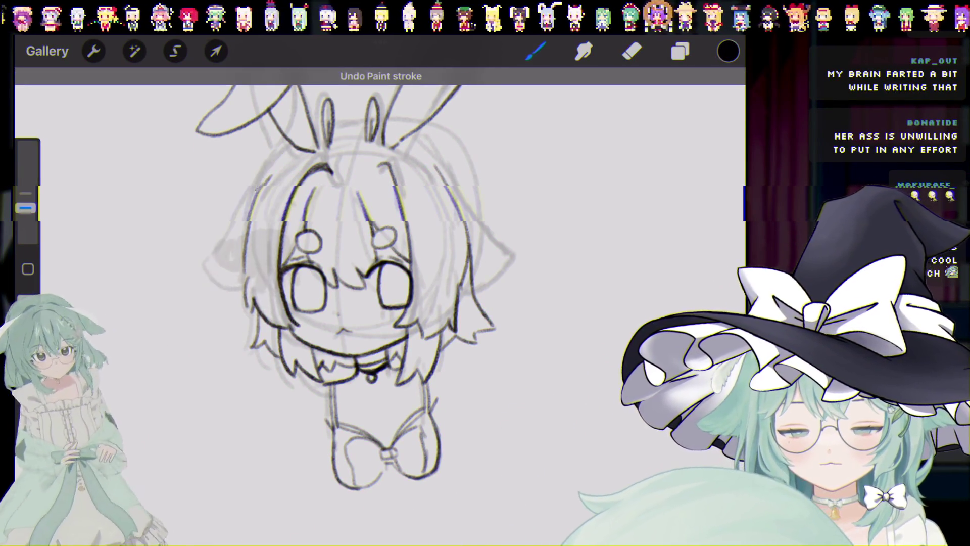
key(ctrl+z)
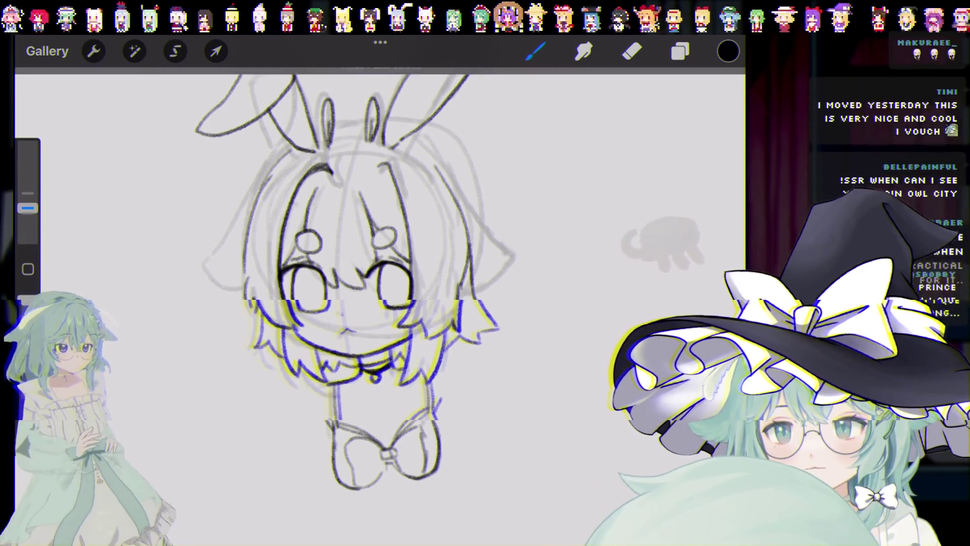
key(ctrl+z)
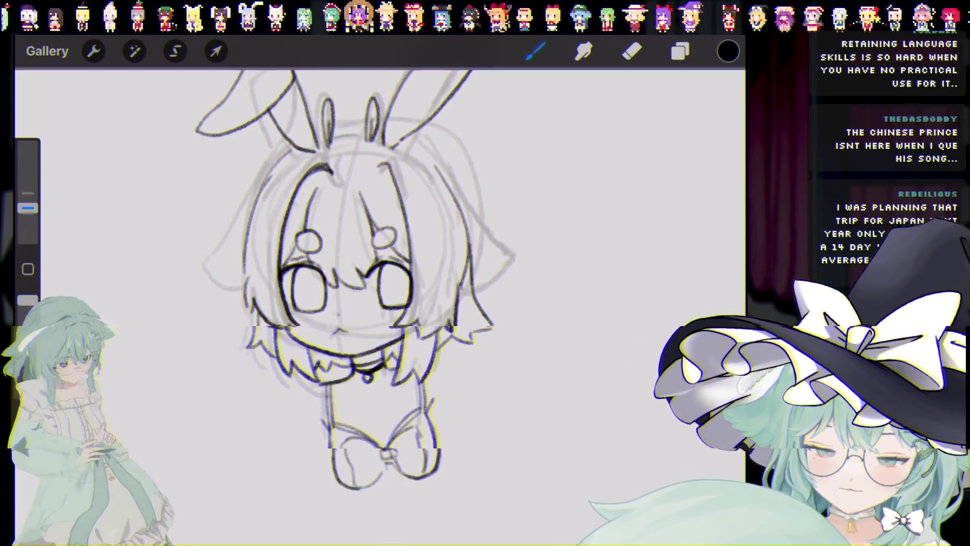
key(ctrl+z)
key(ctrl+z)
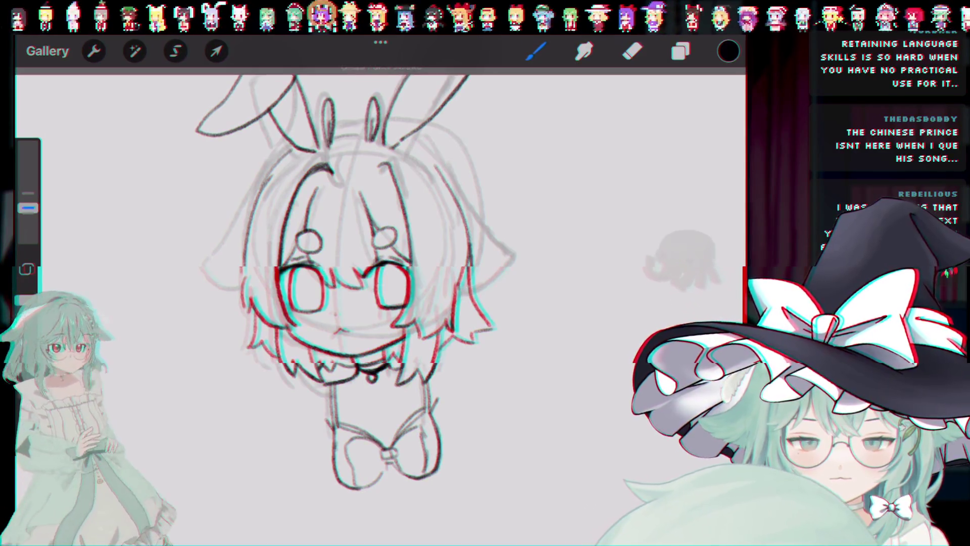
key(ctrl+z)
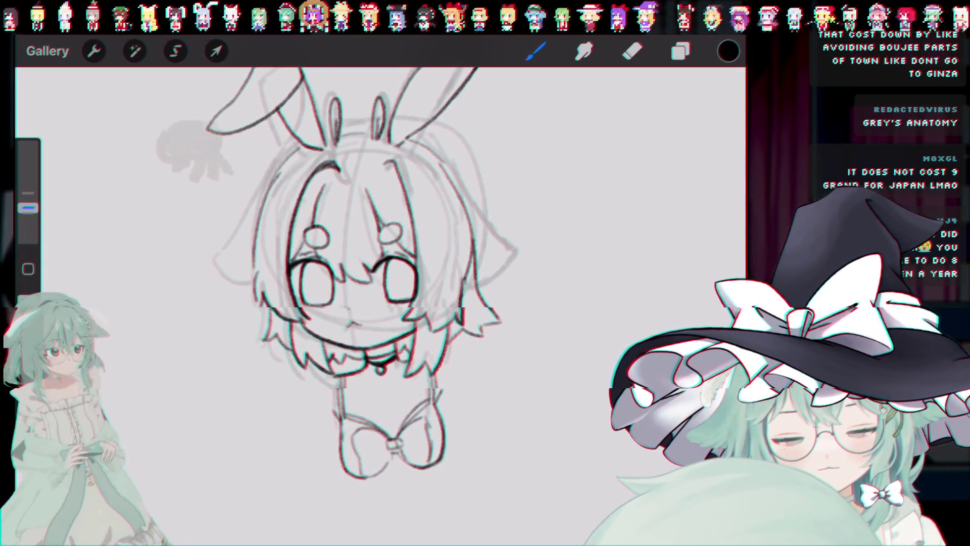
Step: Hide the Layer 1 sketch after toggling its visibility once to compare with the line art
click(679, 51)
click(715, 200)
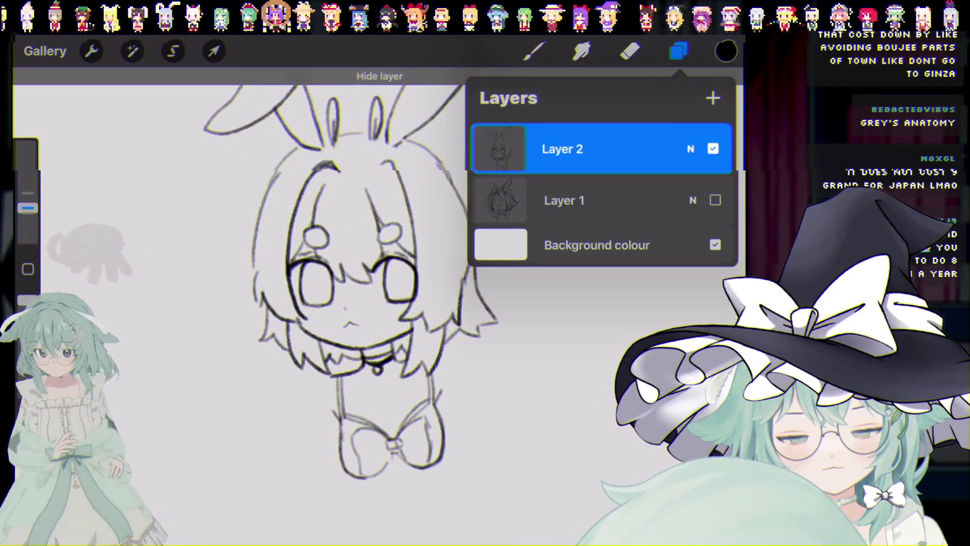
click(714, 199)
click(715, 199)
click(535, 51)
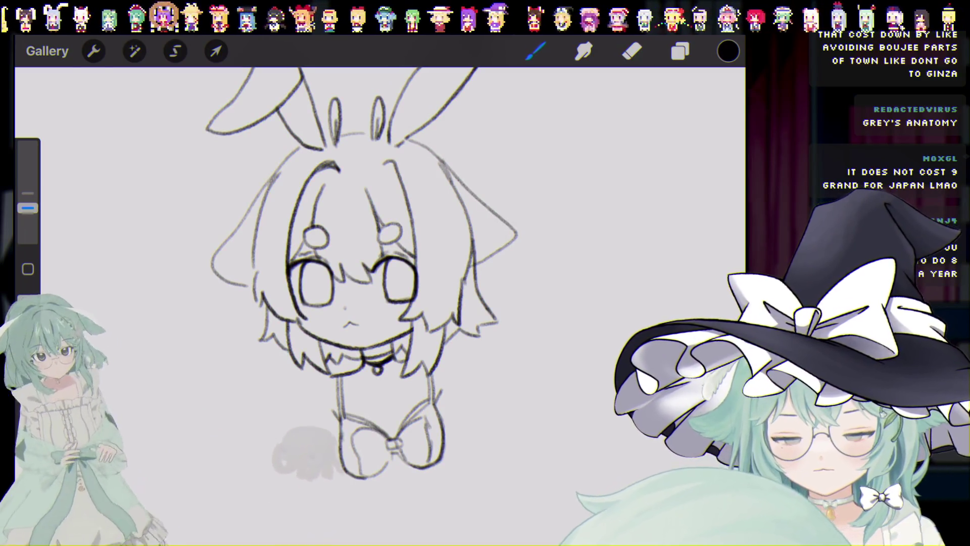
Step: Undo the last two hair strokes before redrawing the right ear
key(ctrl+z)
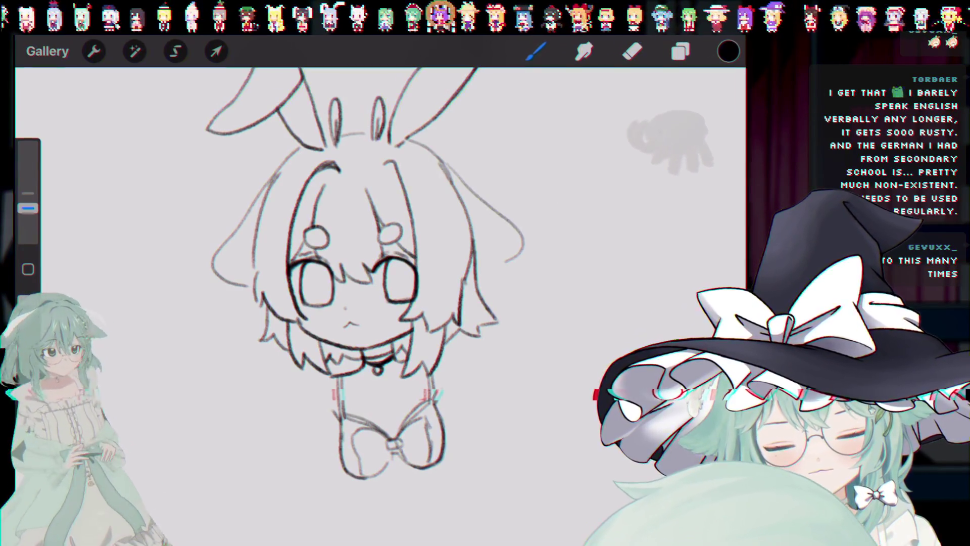
key(ctrl+z)
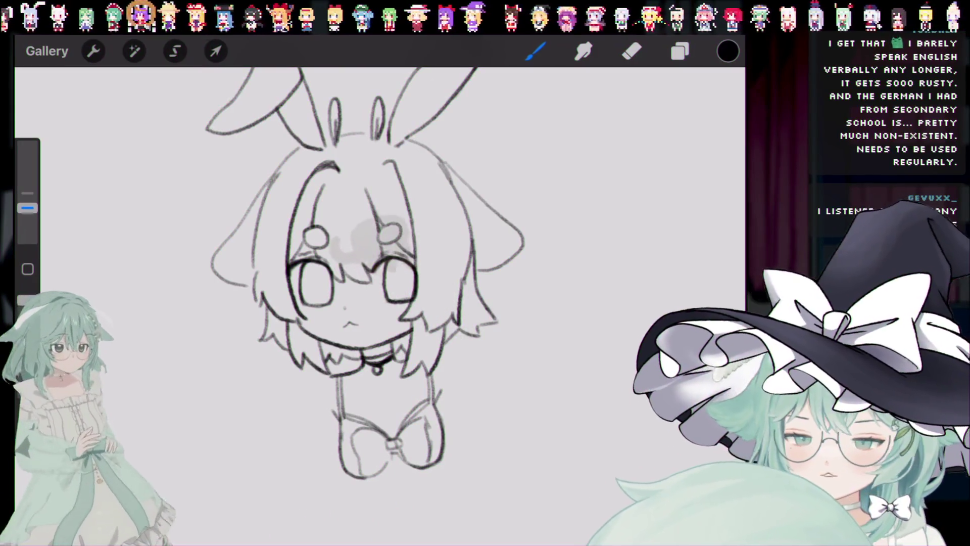
Step: Redraw the right droopy ear with a wider curve beside the head, comparing with undo and redo
key(ctrl+z)
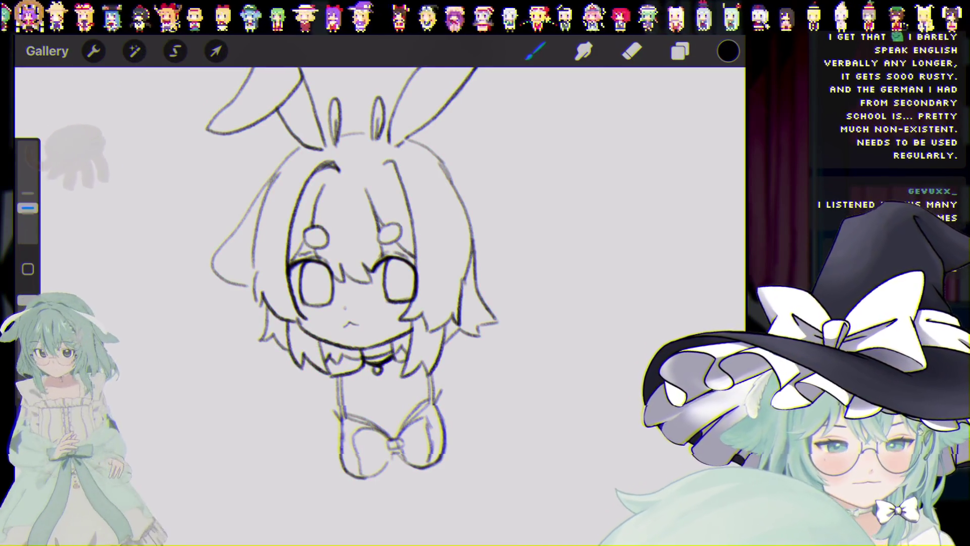
drag(447, 165, 487, 266)
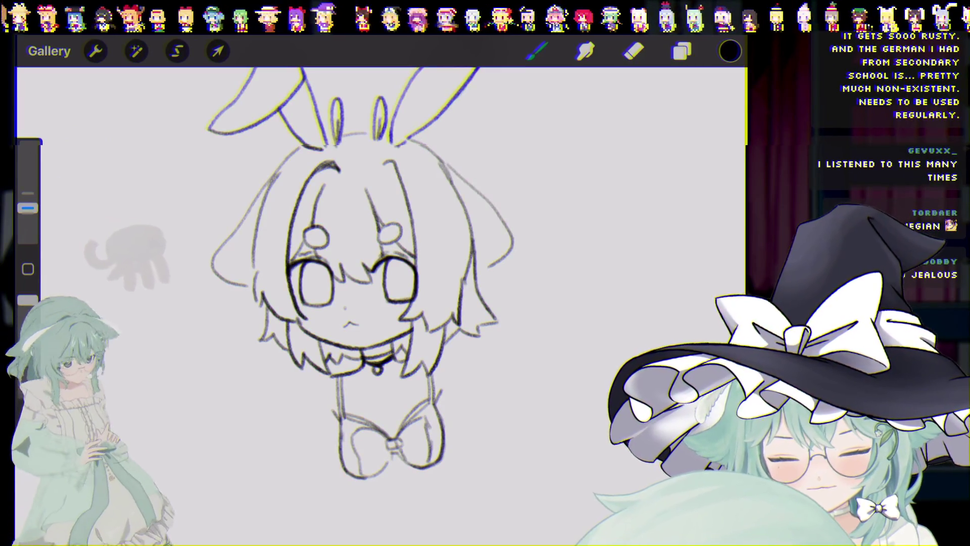
key(ctrl+z)
drag(447, 165, 477, 266)
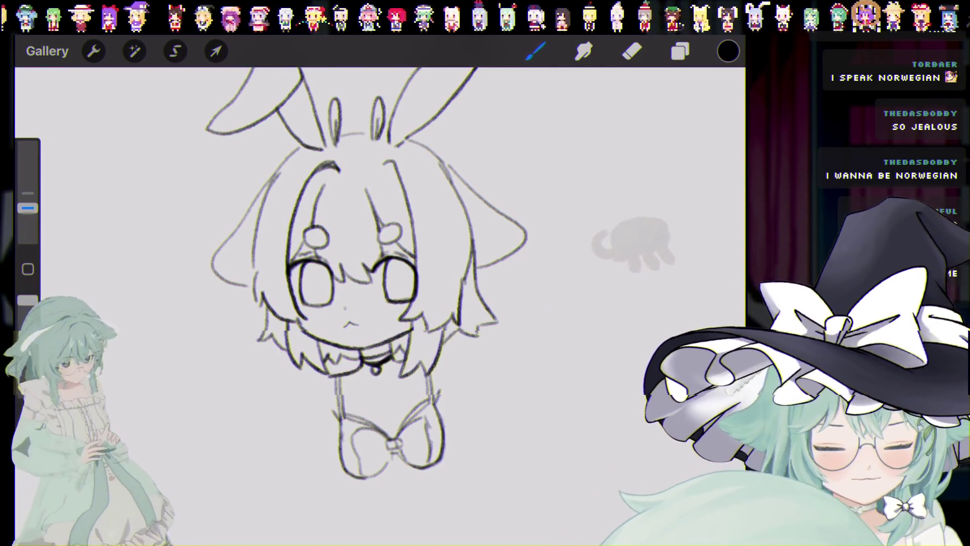
key(ctrl+z)
key(ctrl+shift+z)
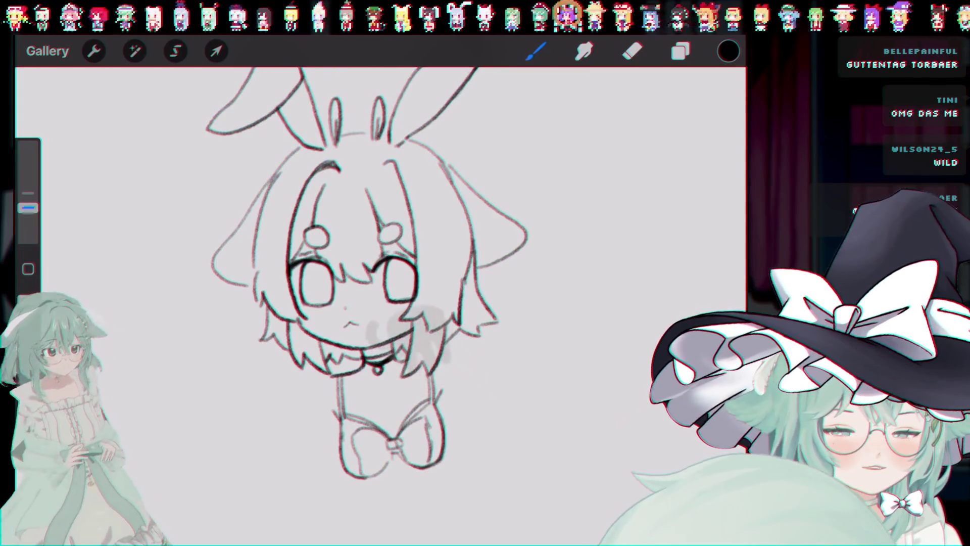
Step: Undo recent strokes and compare versions of the outer right ear, keeping the restored stroke
key(ctrl+z)
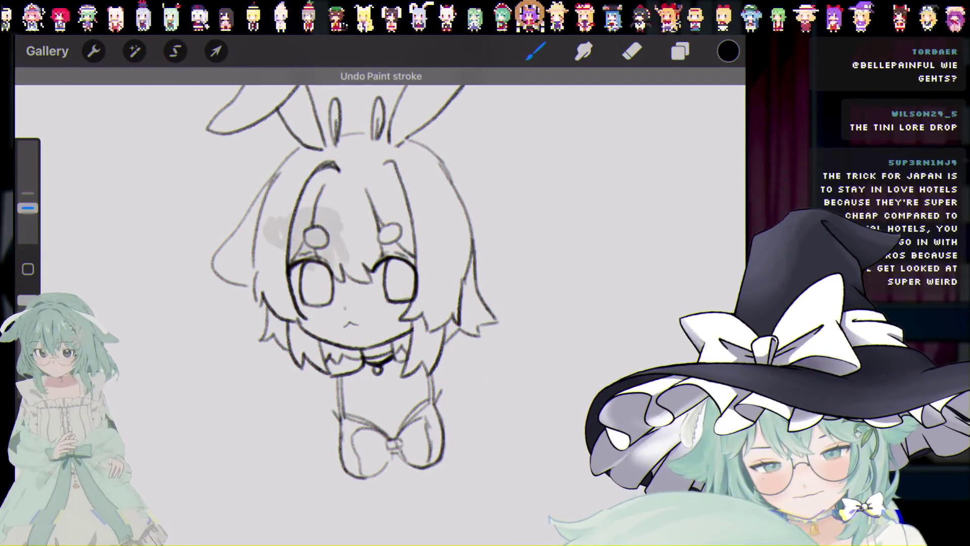
key(ctrl+z)
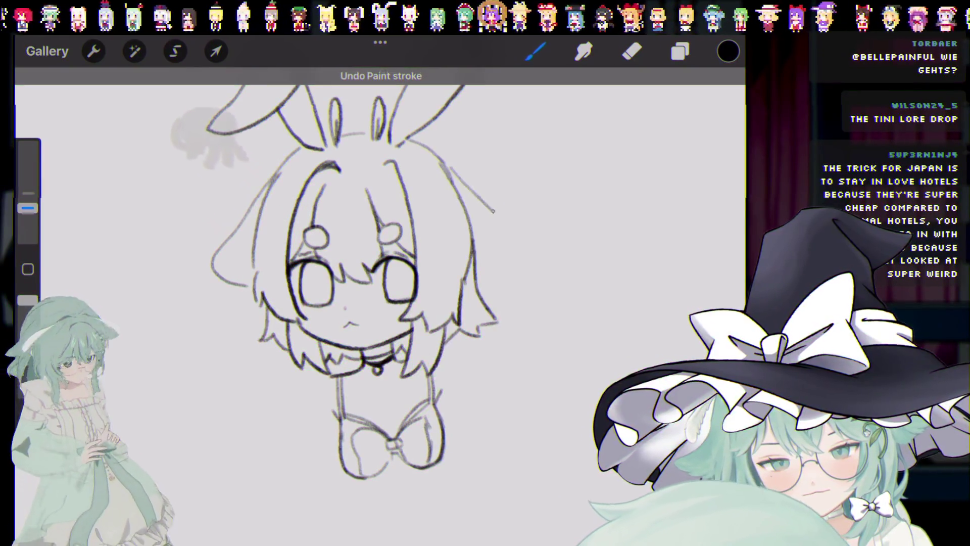
key(ctrl+z)
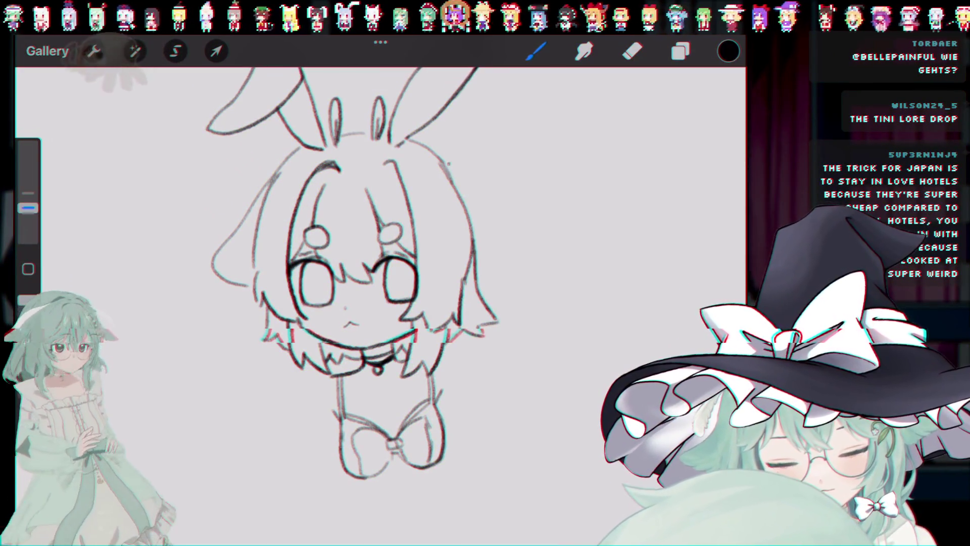
key(ctrl+z)
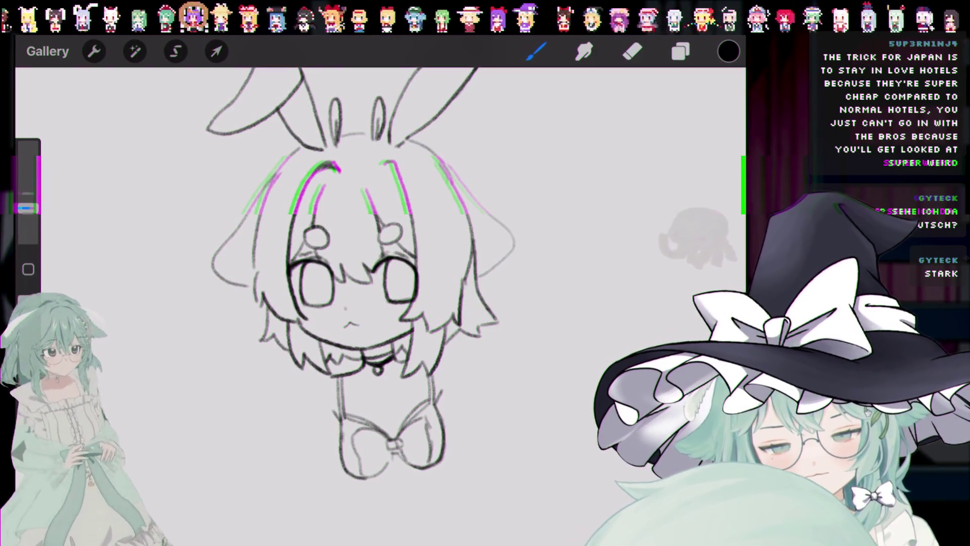
key(ctrl+z)
key(ctrl+shift+z)
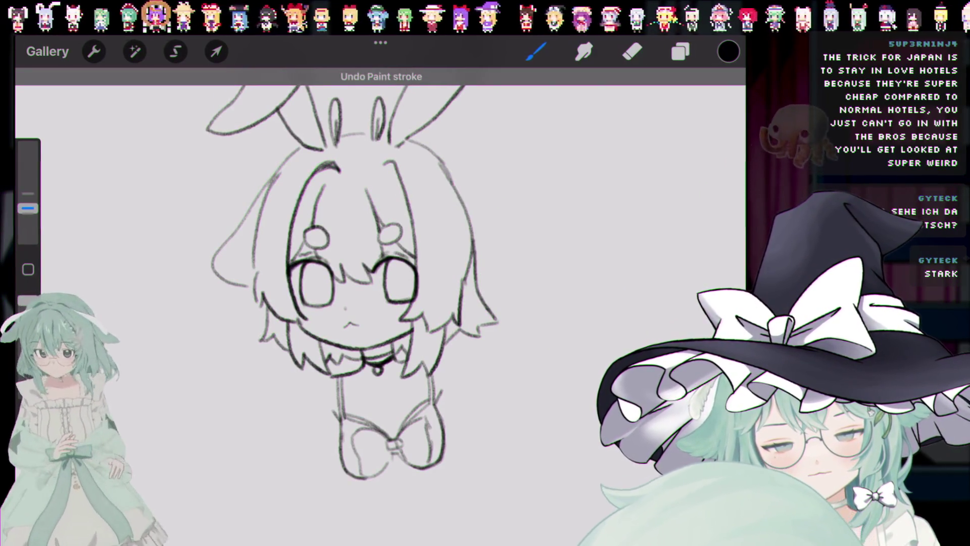
key(ctrl+z)
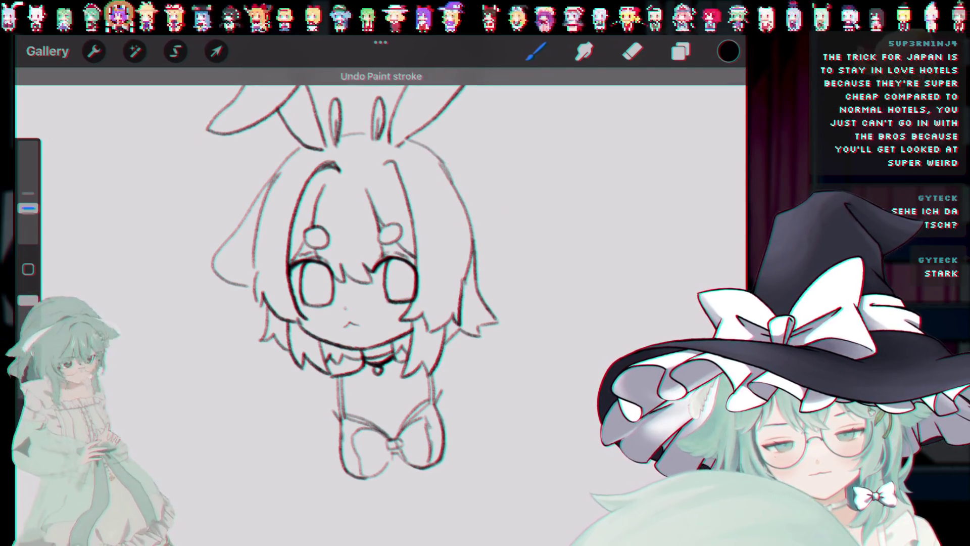
key(ctrl+shift+z)
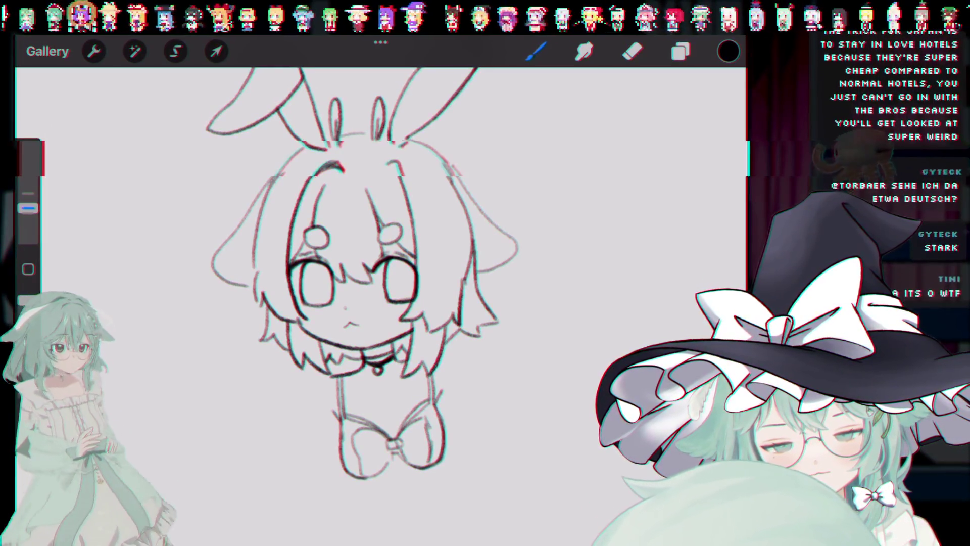
key(ctrl+z)
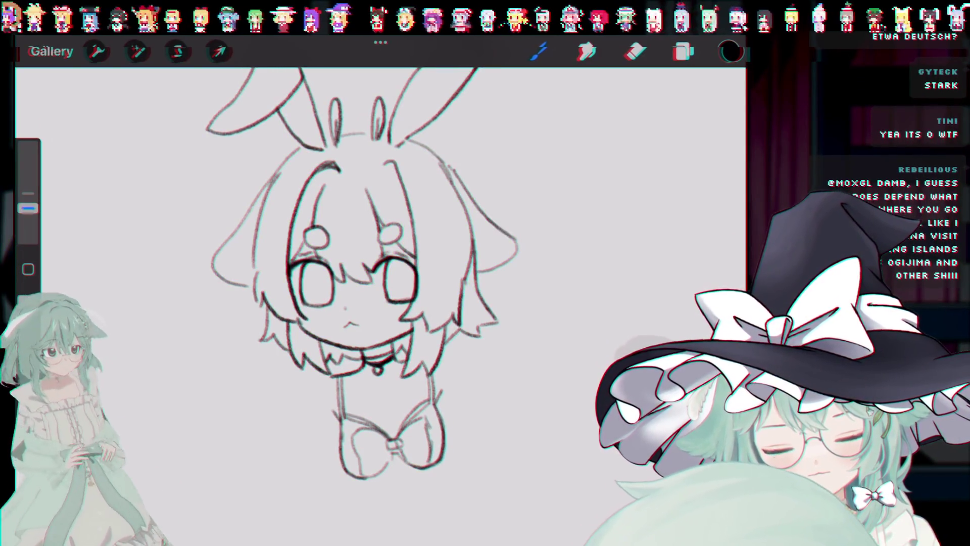
key(ctrl+z)
key(ctrl+shift+z)
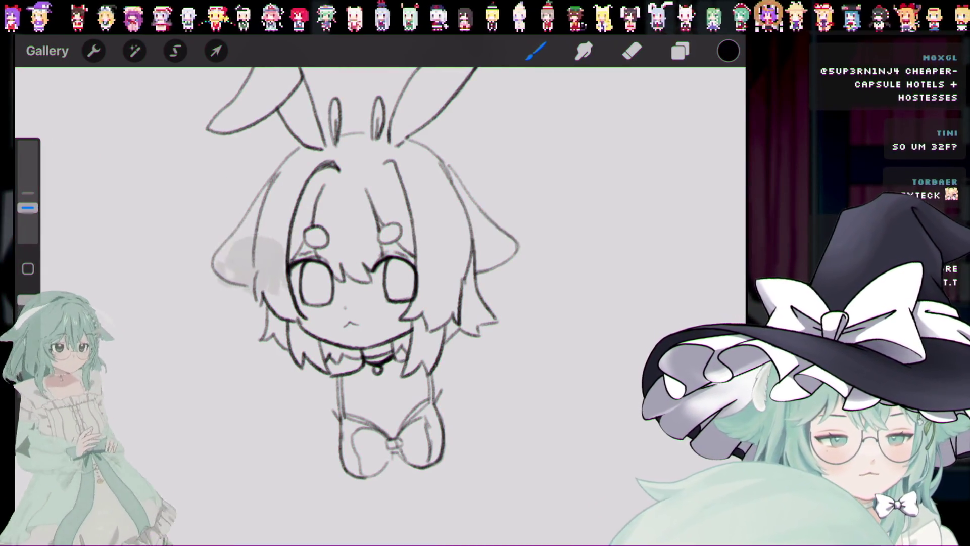
drag(252, 265, 280, 290)
drag(334, 323, 399, 420)
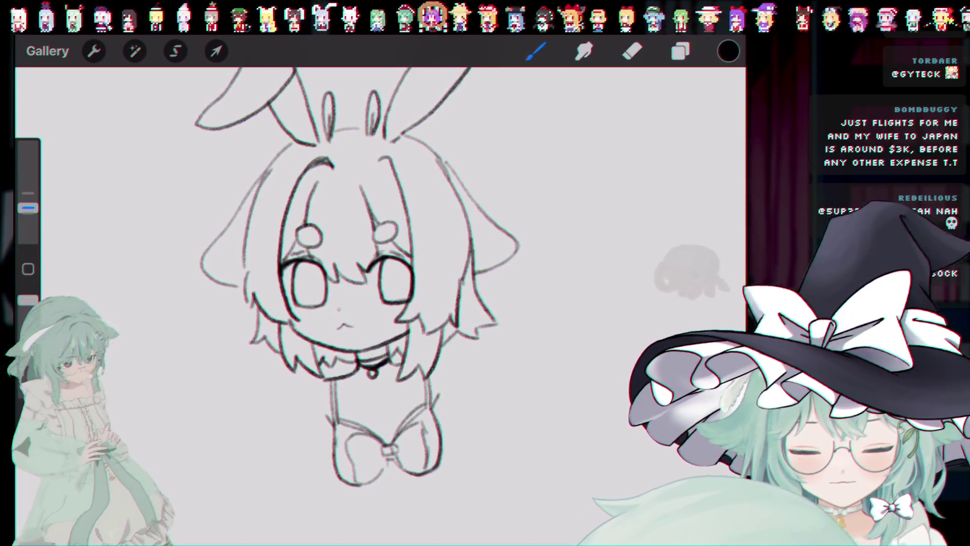
scroll(354, 278, down, 2)
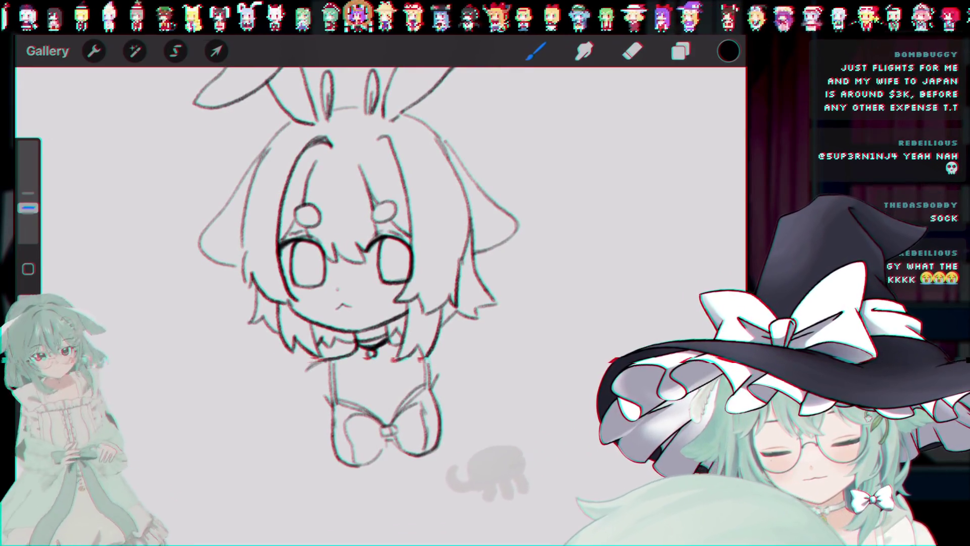
key(ctrl+z)
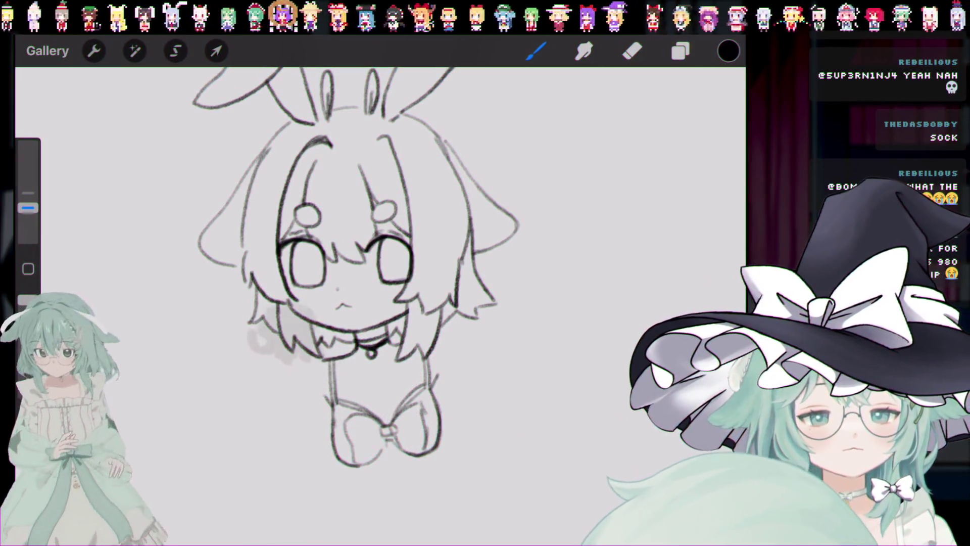
scroll(384, 252, down, 2)
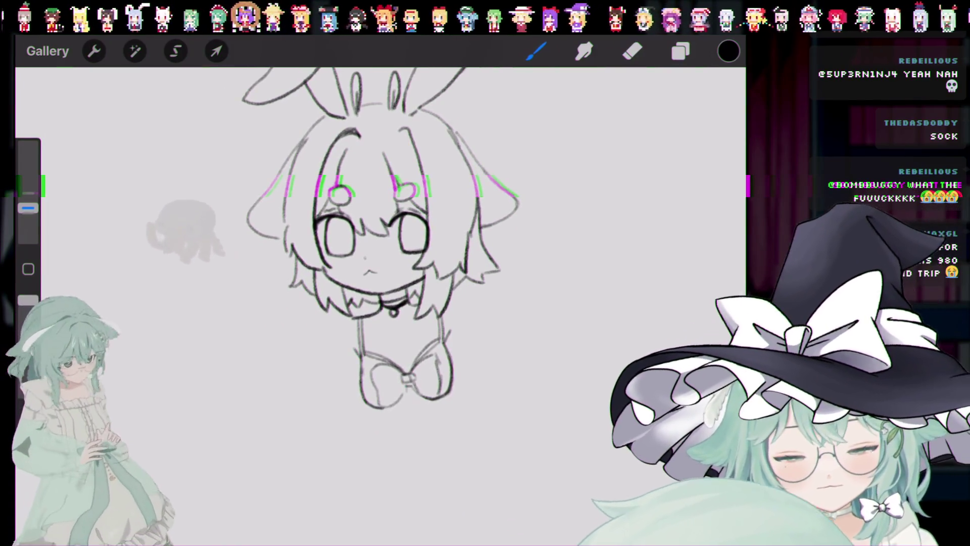
Step: Switch to the Selection tool in Freehand mode with the S shortcut
scroll(374, 237, up, 1)
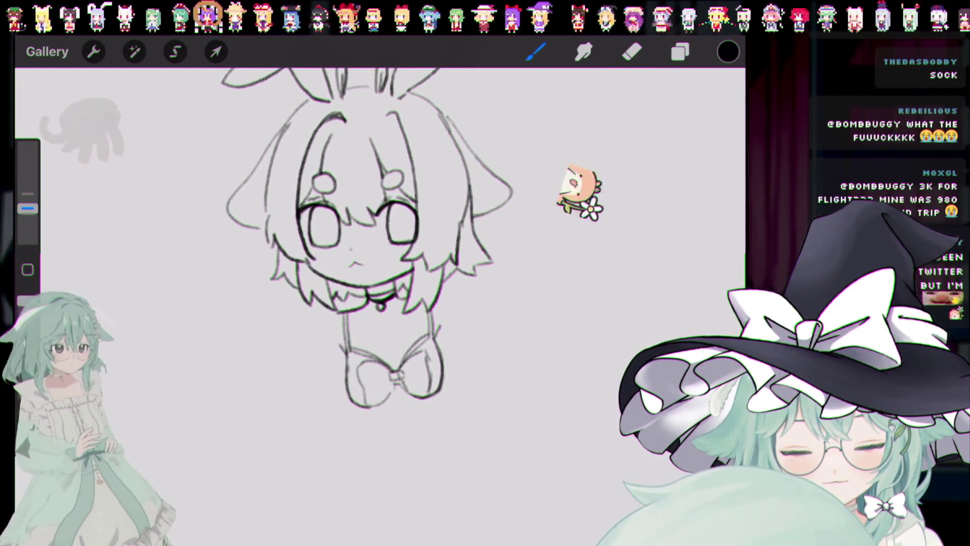
key(s)
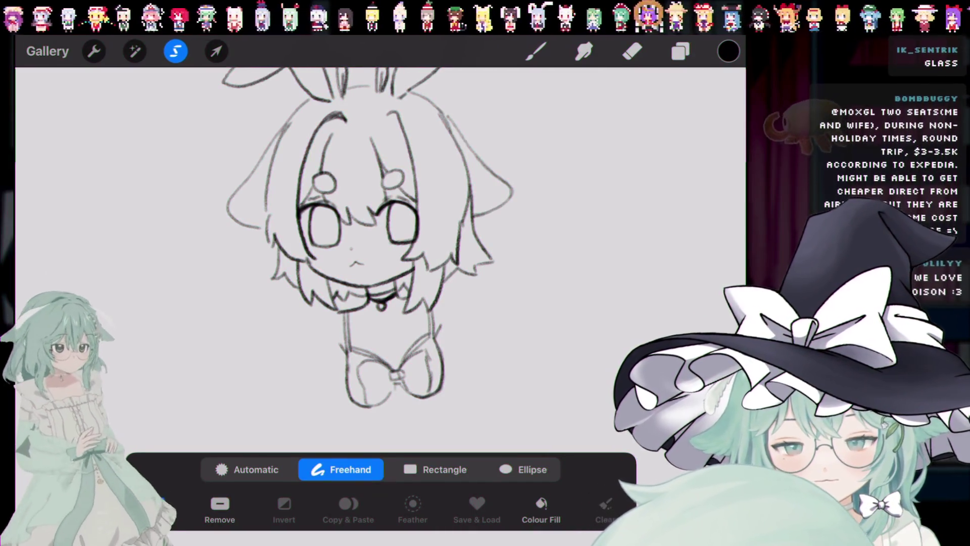
Step: Check in the Layers panel that the Layer 1 sketch is still hidden, then resume painting
scroll(374, 237, up, 2)
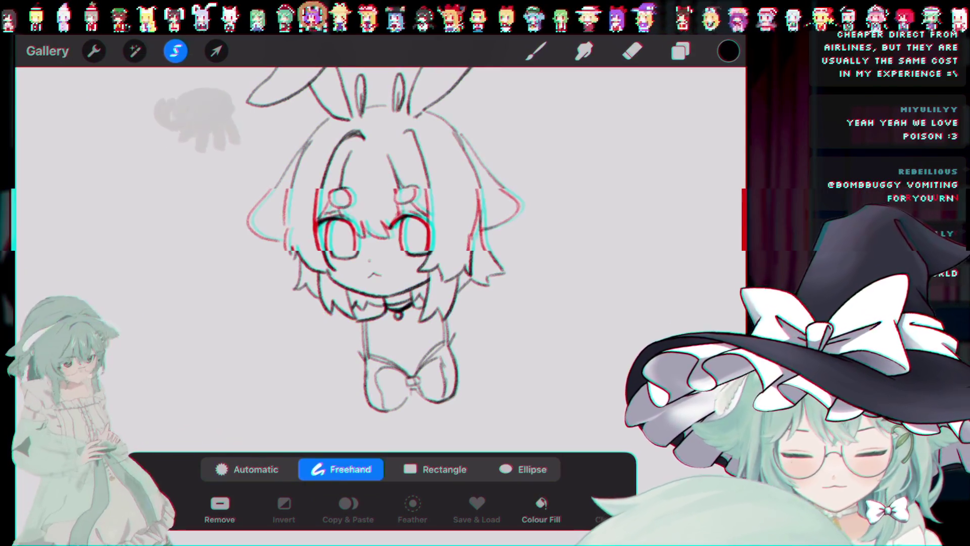
click(680, 51)
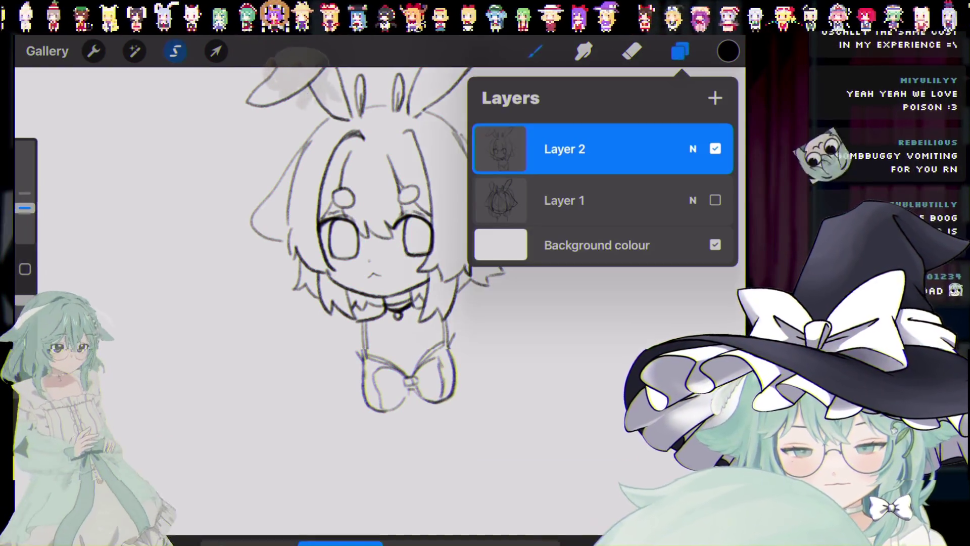
click(535, 51)
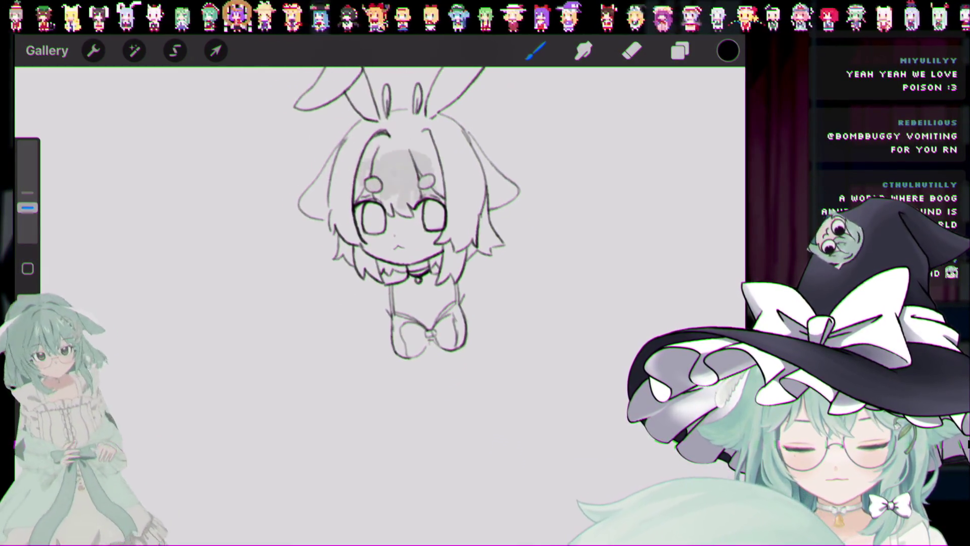
scroll(369, 253, up, 5)
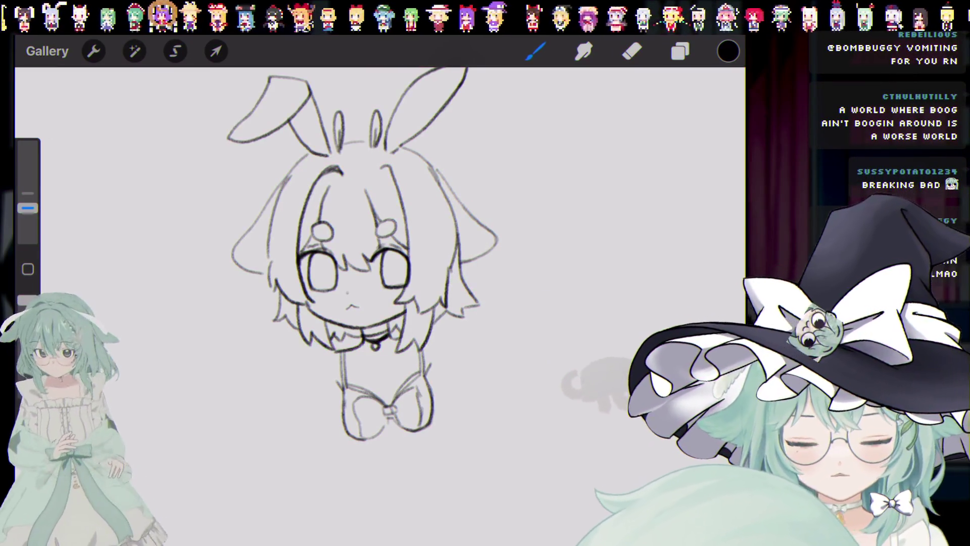
Step: Keep the left shoulder line after undoing and restoring the diagonal stroke left of the torso
click(680, 51)
click(680, 51)
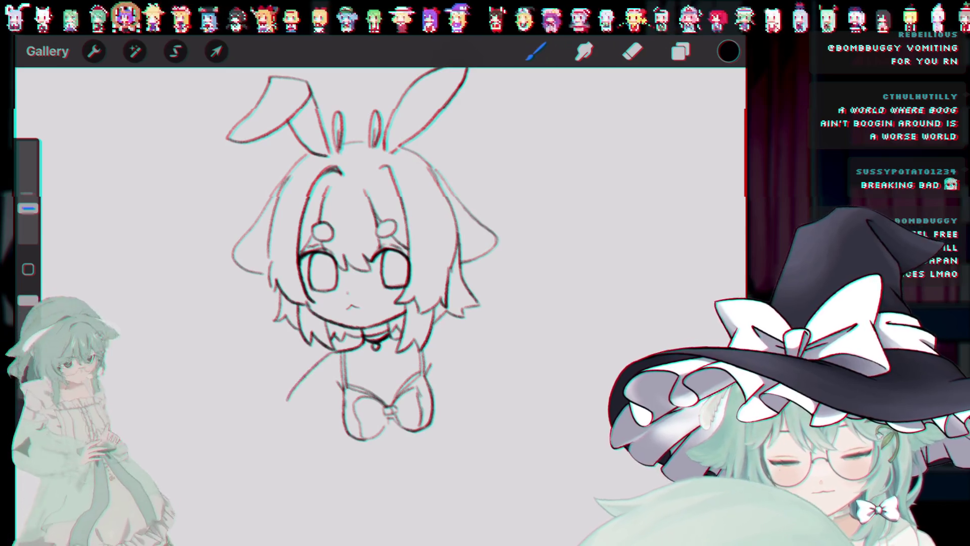
key(ctrl+z)
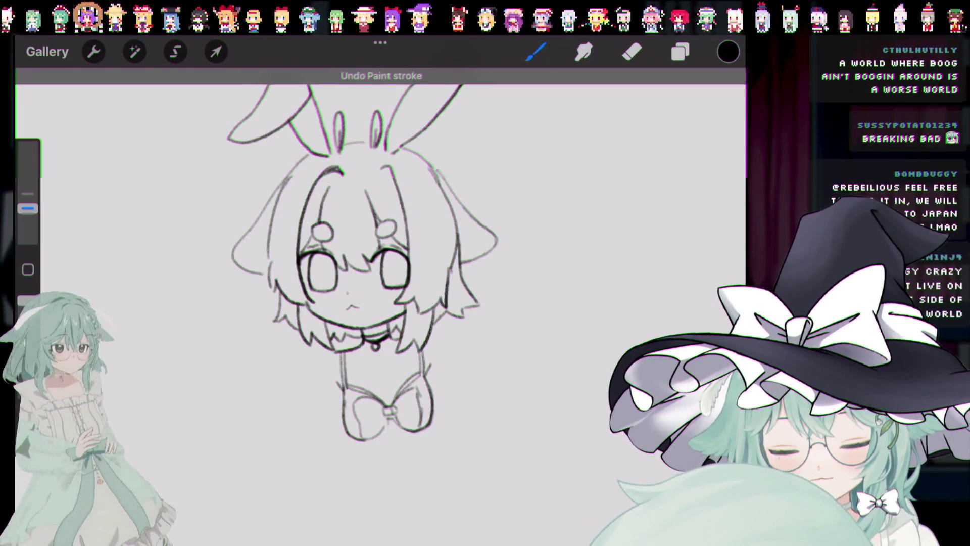
key(ctrl+shift+z)
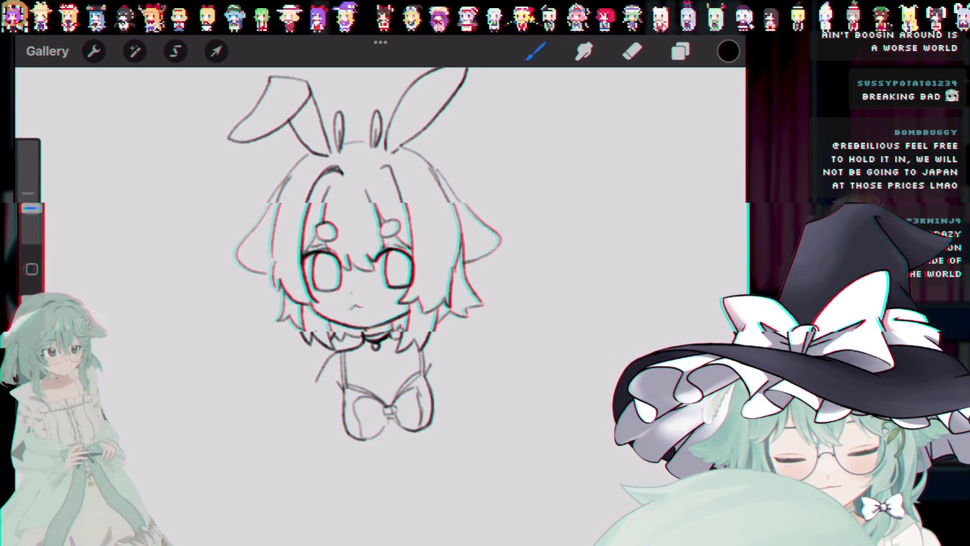
Step: Redraw the right shoulder line extending outward from beneath the collar
key(ctrl+z)
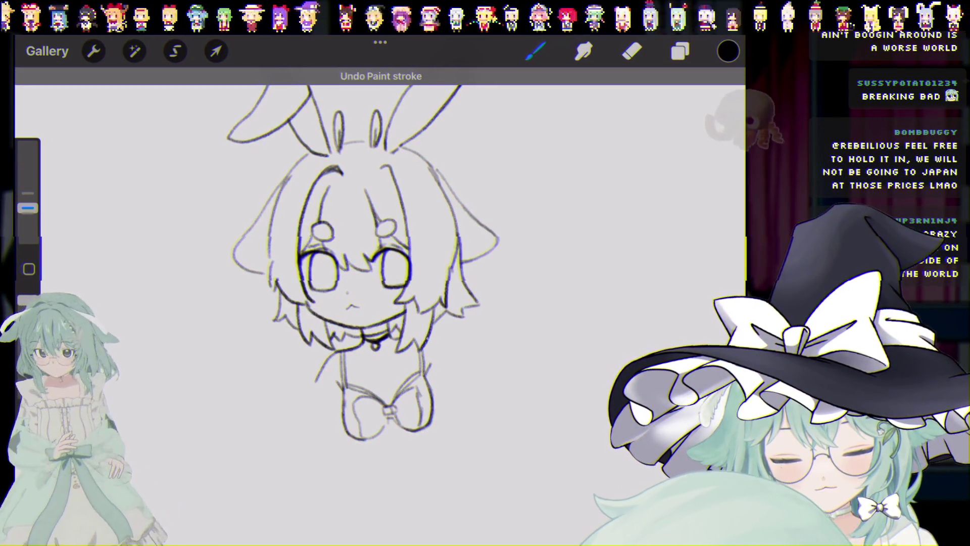
drag(429, 337, 467, 376)
key(ctrl+z)
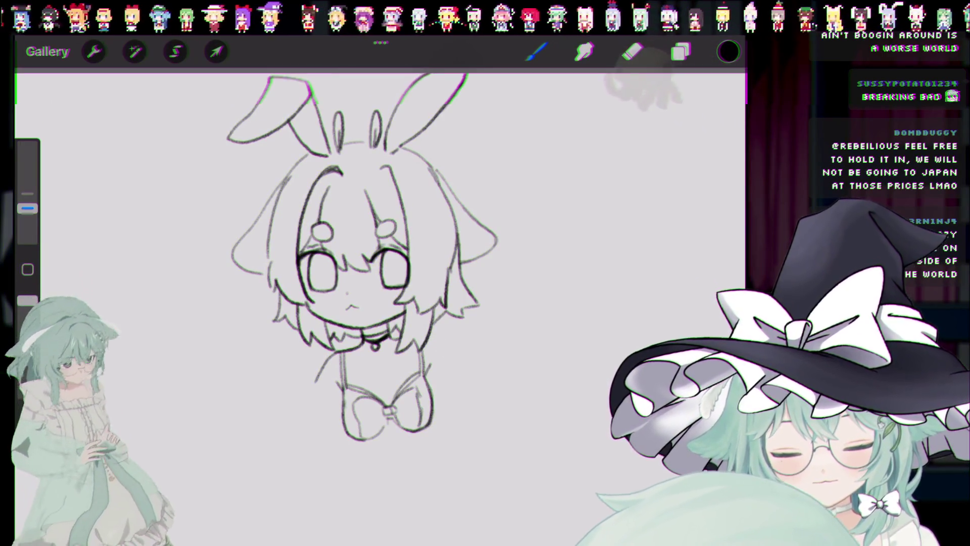
key(ctrl+z)
drag(427, 334, 457, 356)
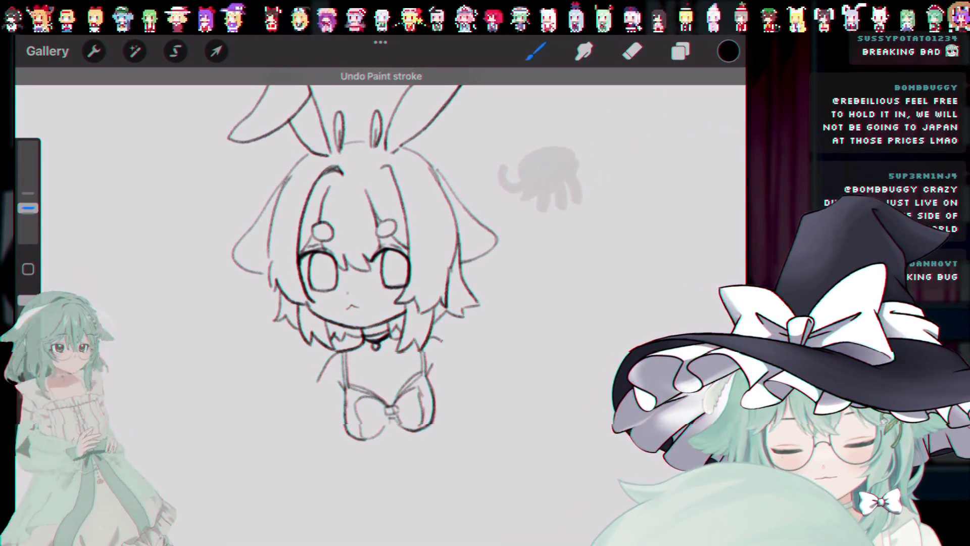